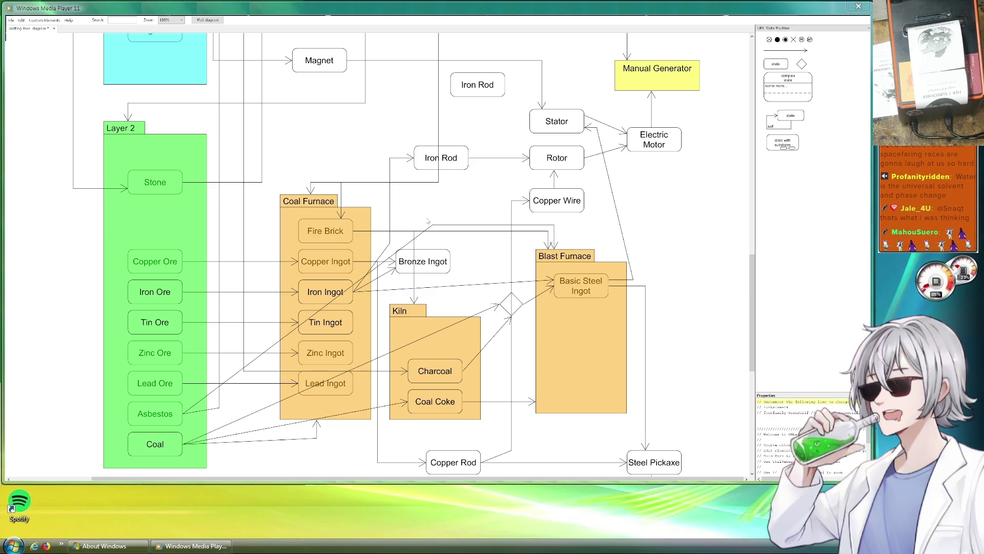
- Move the spare Iron Rod box down and to the left
scroll(422, 221, "down", 3)
scroll(453, 240, "up", 5)
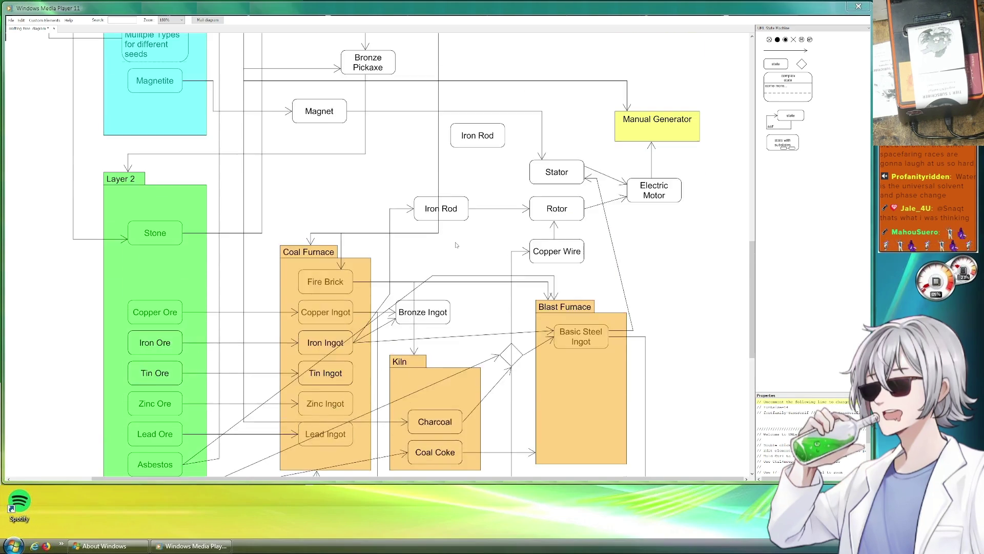
scroll(453, 240, "up", 15)
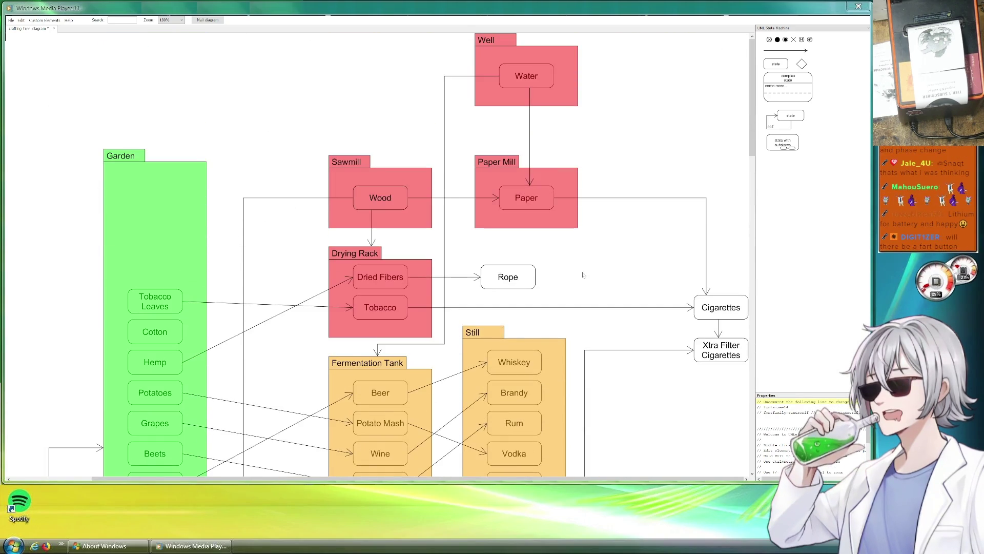
scroll(585, 274, "down", 15)
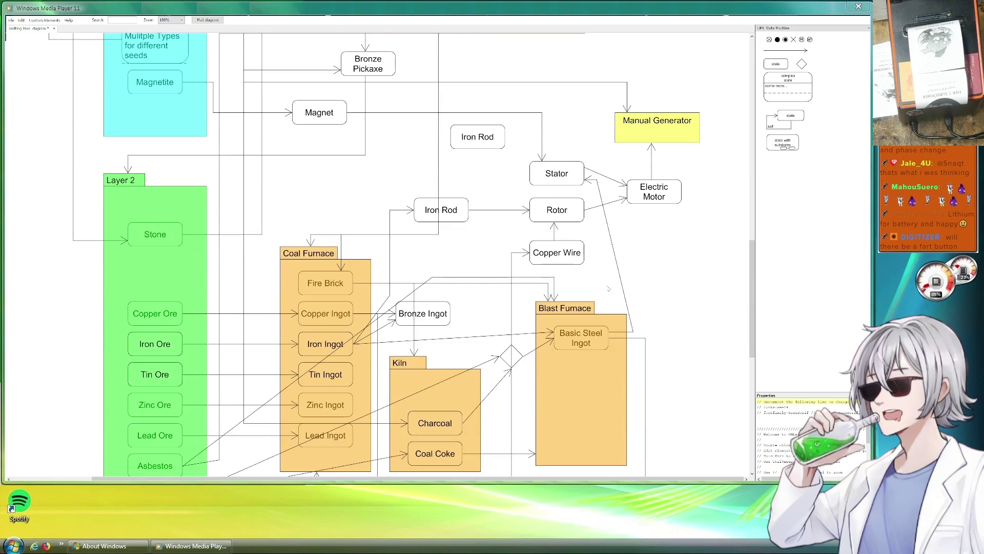
scroll(592, 269, "right", 2)
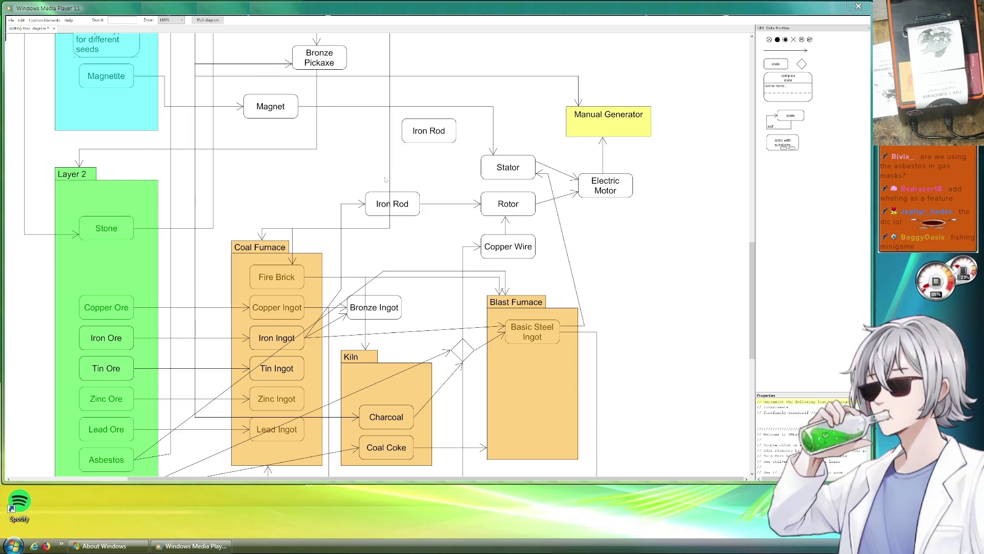
scroll(442, 212, "up", 3)
scroll(442, 212, "up", 14)
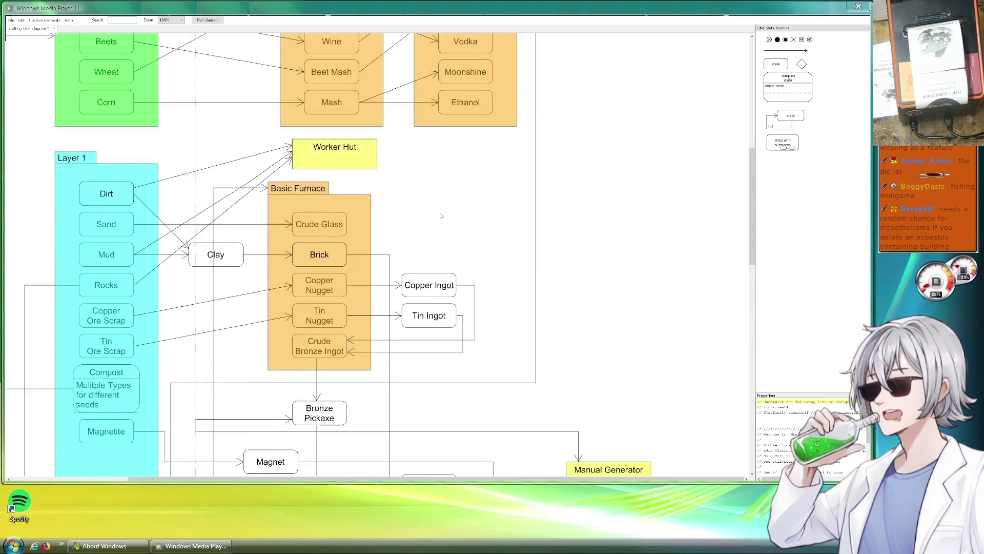
scroll(405, 201, "down", 10)
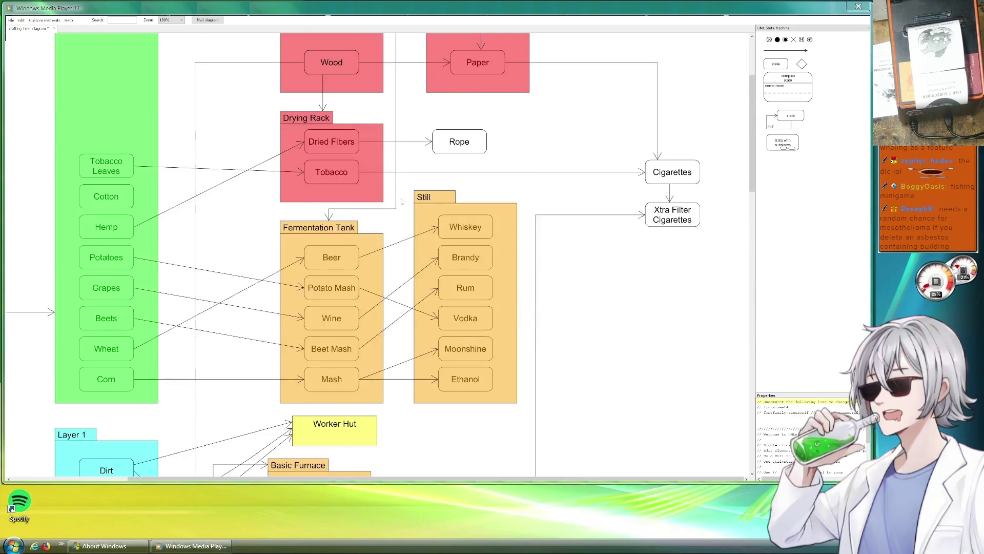
scroll(567, 224, "down", 6)
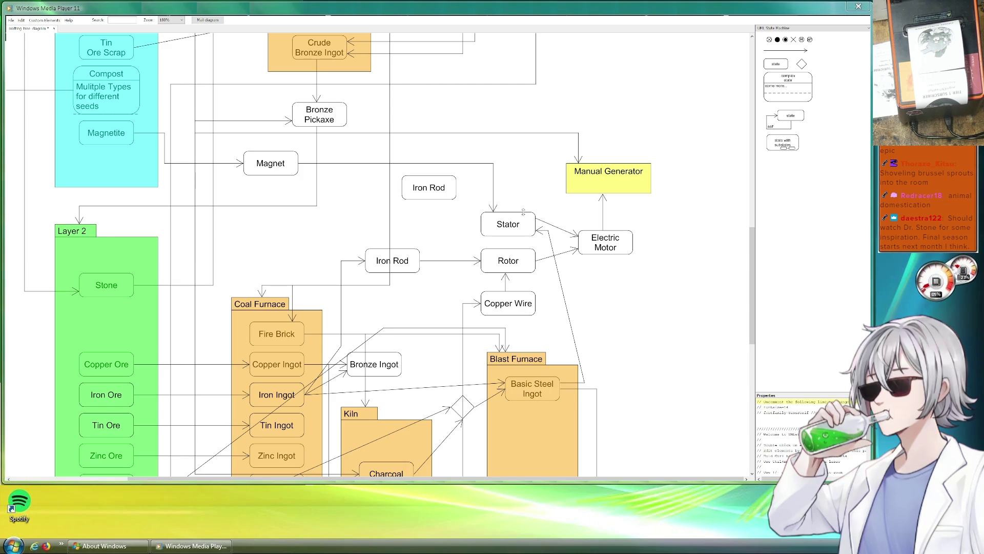
scroll(647, 153, "down", 4)
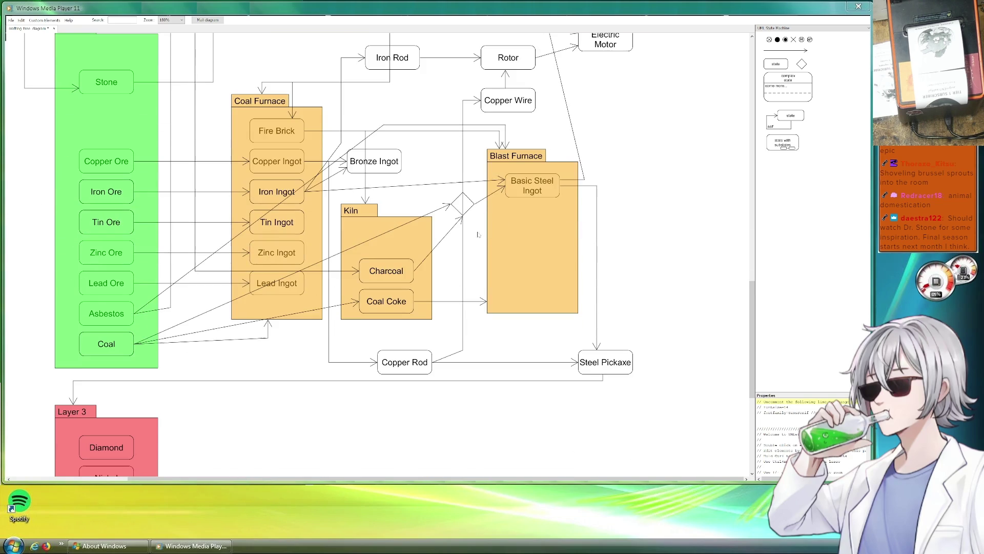
scroll(467, 241, "down", 2)
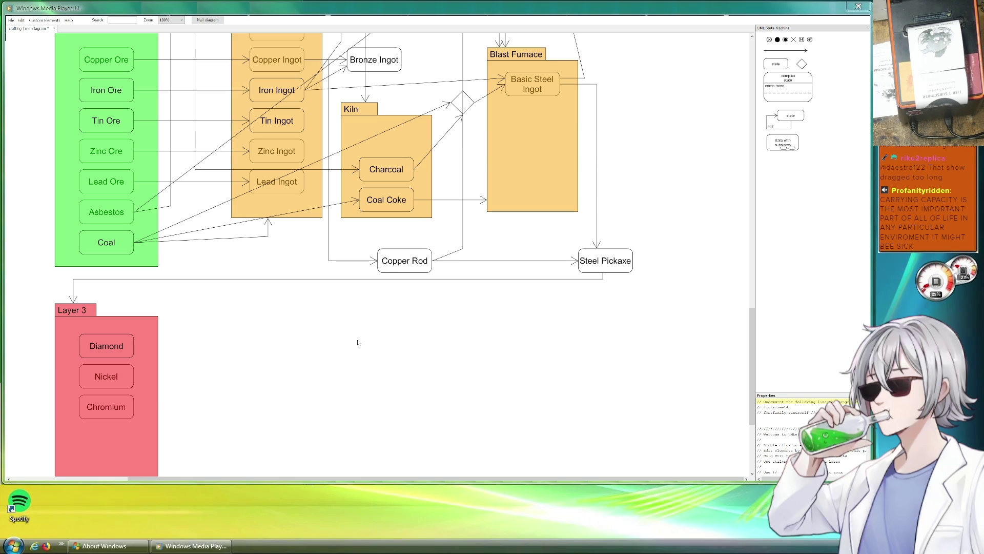
scroll(358, 343, "up", 10)
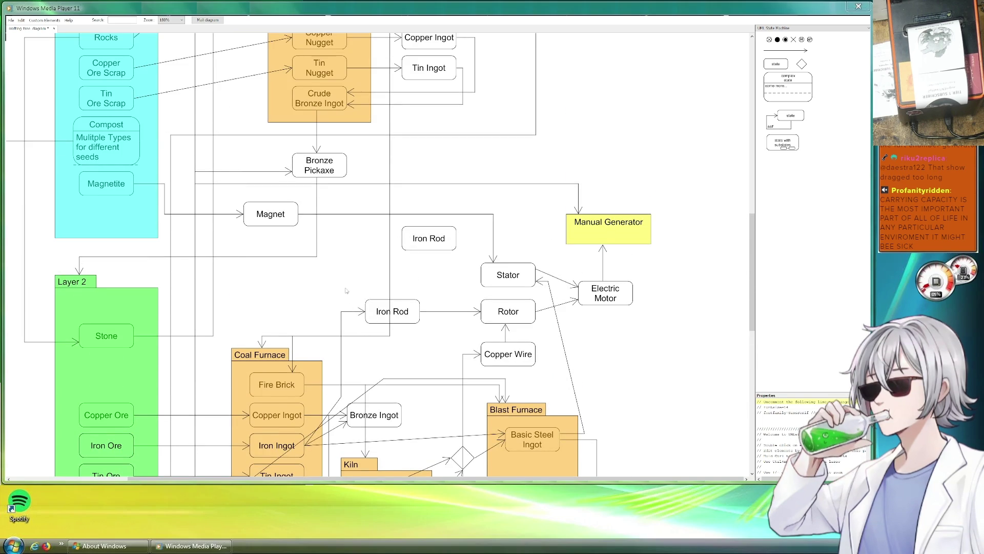
mouse_move(431, 240)
left_mouse_down()
mouse_move(382, 271)
mouse_move(429, 278)
mouse_move(398, 281)
left_mouse_up()
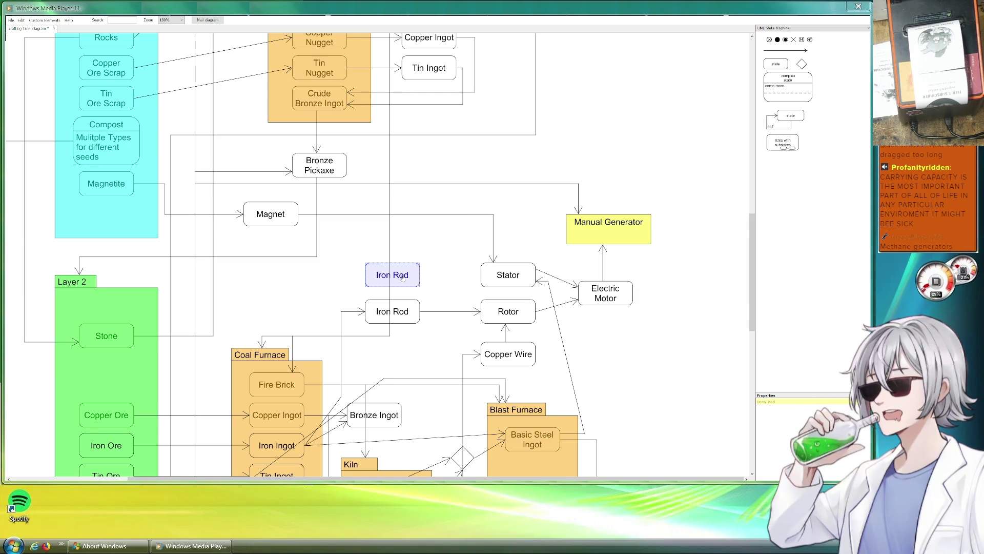
- Rename the spare box to 'Brass Blend' and place it just below Iron Rod
left_click_drag(777, 403, 740, 401)
type("Brass")
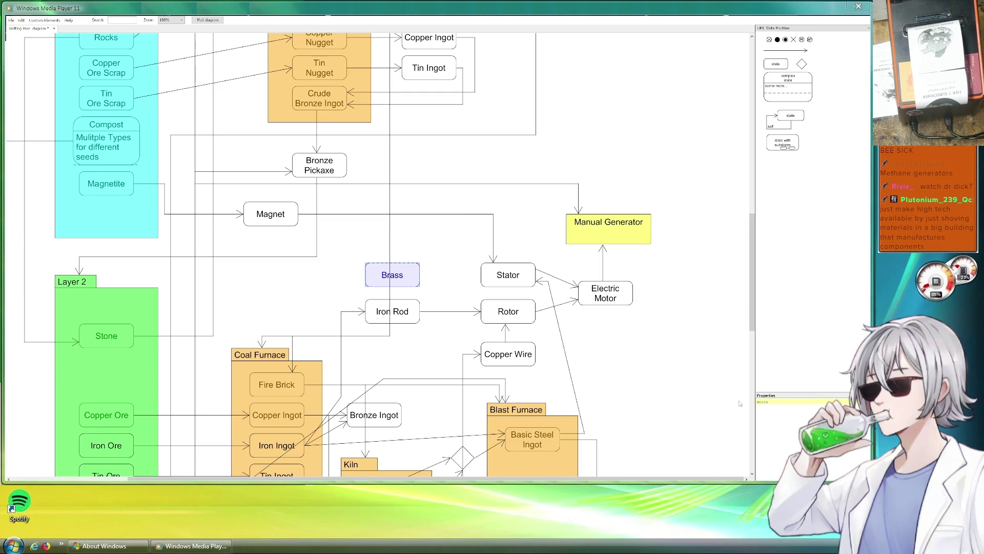
type(" Blend")
scroll(613, 350, "down", 5)
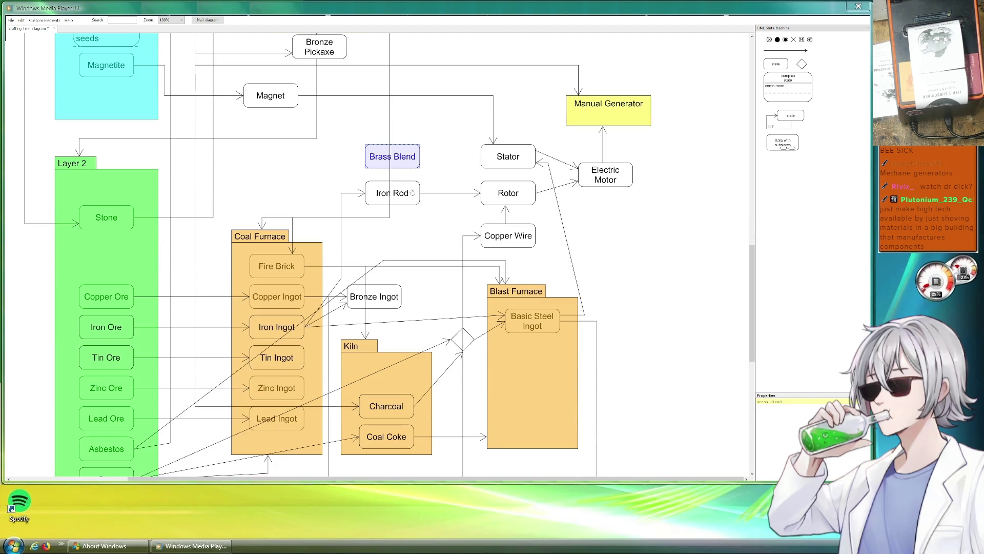
mouse_move(408, 158)
left_mouse_down()
mouse_move(408, 223)
mouse_move(390, 258)
mouse_move(416, 263)
mouse_move(465, 306)
mouse_move(443, 322)
mouse_move(384, 220)
mouse_move(402, 237)
left_mouse_up()
- Shift Kiln, Charcoal, Coal Coke, Blast Furnace and Basic Steel Ingot slightly right and down
left_click(395, 374)
left_click(392, 407, "ctrl")
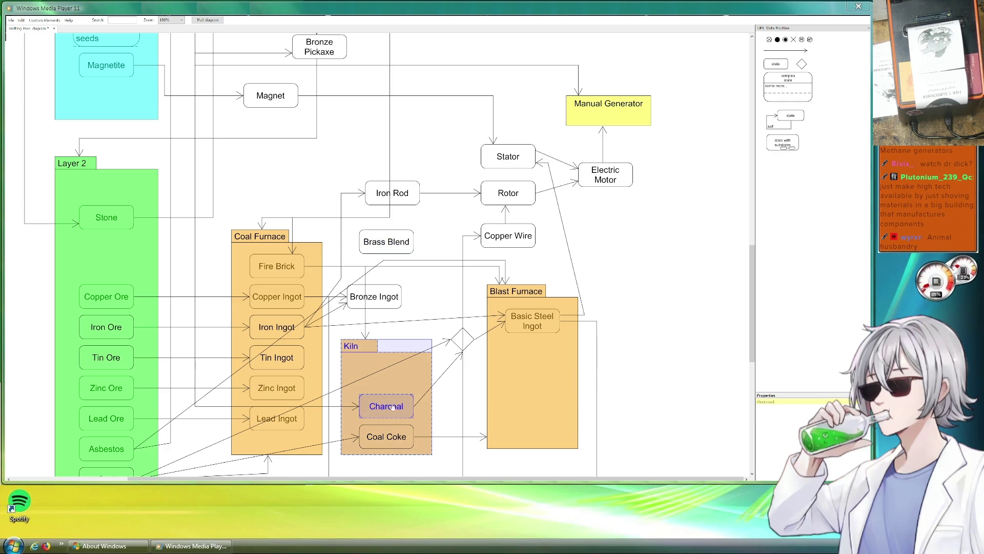
left_click(395, 437, "ctrl")
scroll(456, 407, "down", 5)
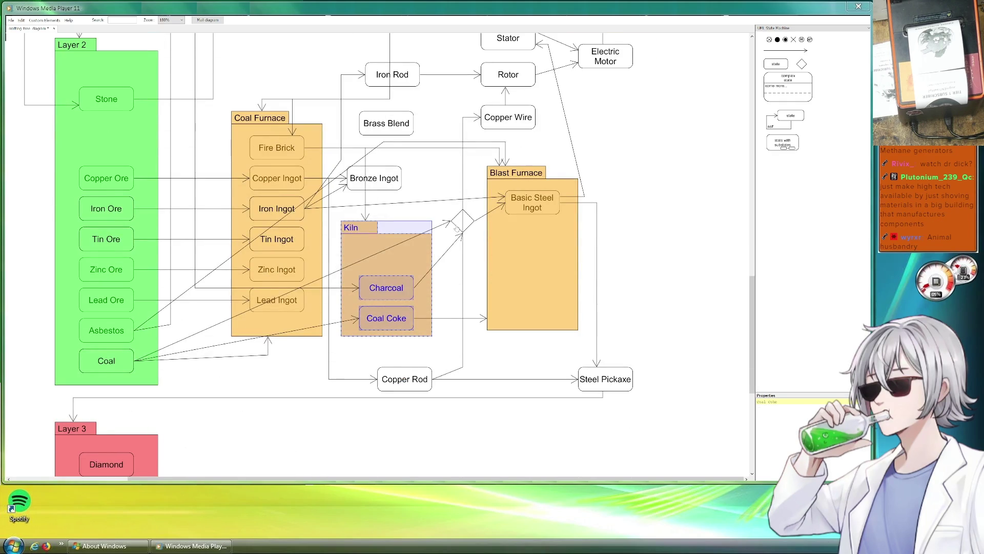
left_click(462, 231, "ctrl")
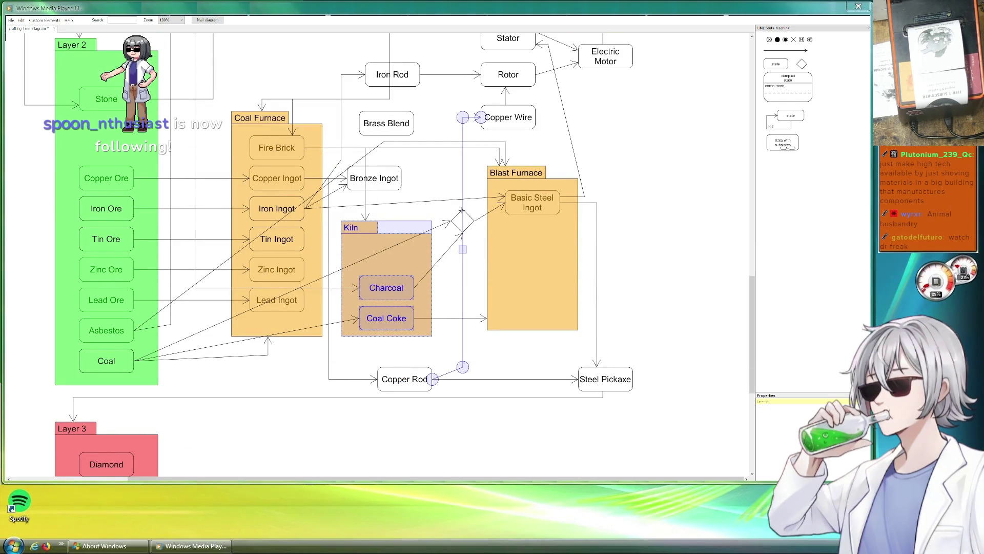
left_click(472, 219, "ctrl")
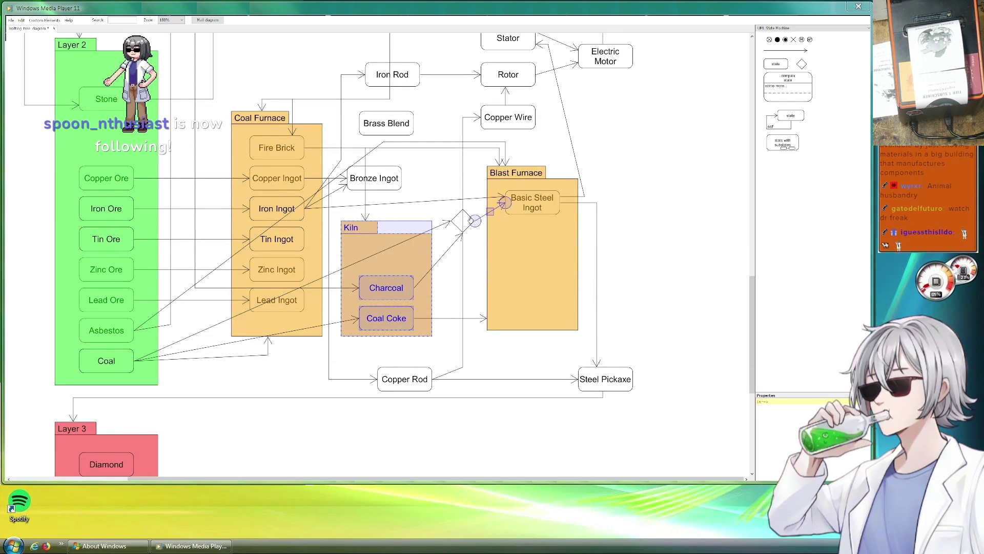
left_click(470, 220, "ctrl")
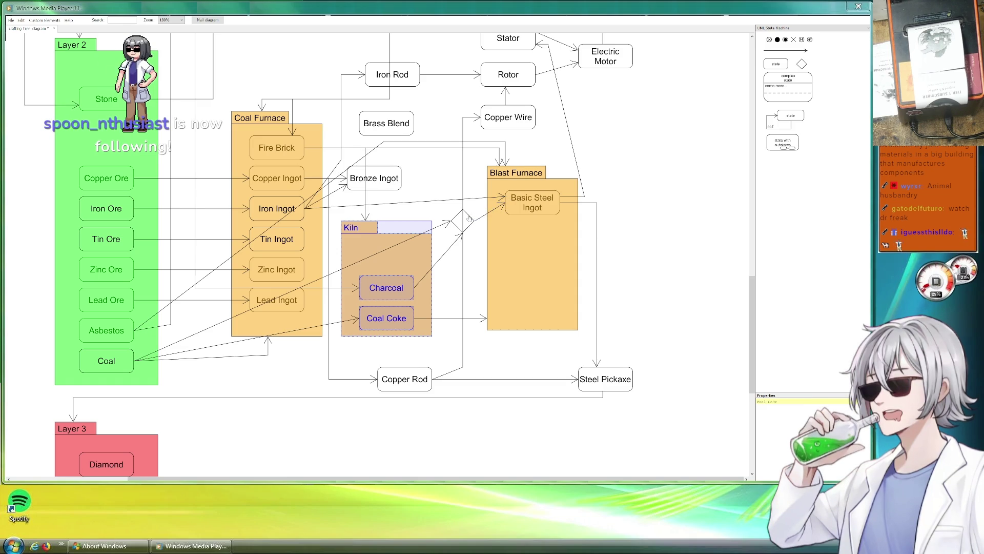
left_click(535, 244, "ctrl")
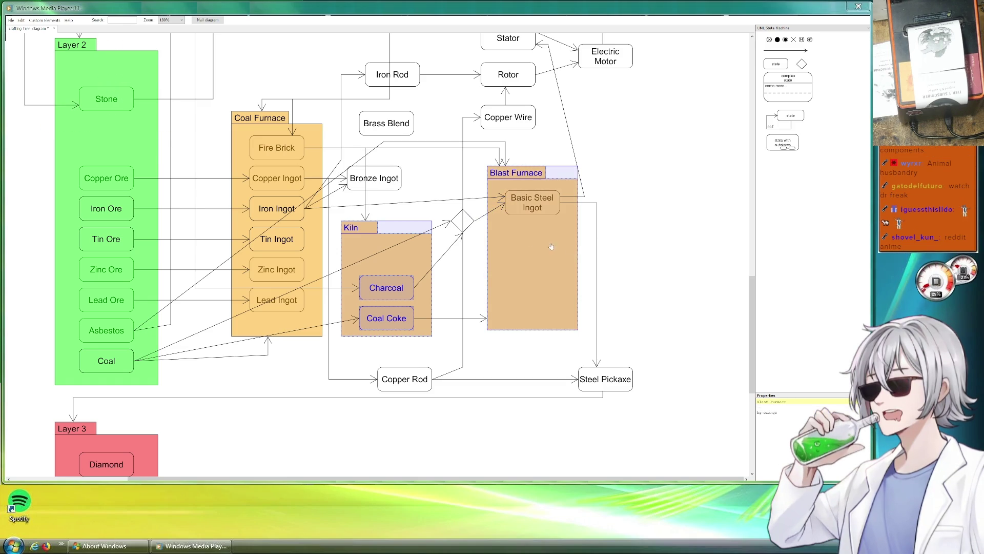
left_click(535, 207, "ctrl")
mouse_move(541, 255)
left_mouse_down()
mouse_move(664, 264)
mouse_move(661, 278)
mouse_move(714, 255)
mouse_move(593, 269)
mouse_move(542, 266)
mouse_move(544, 251)
left_mouse_up()
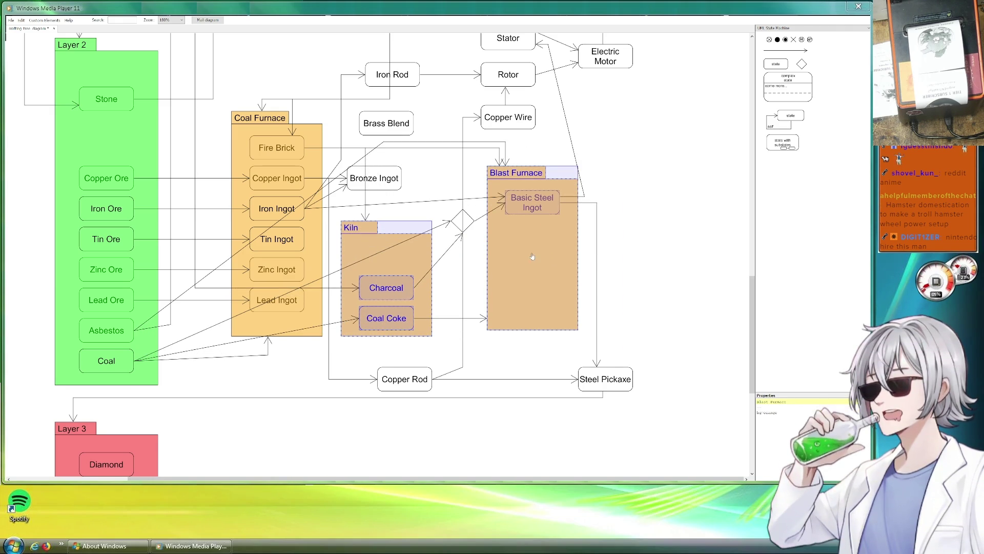
- Move the Kiln with Charcoal and Coal Coke below the Blast Furnace
left_click(454, 221)
left_click(418, 258)
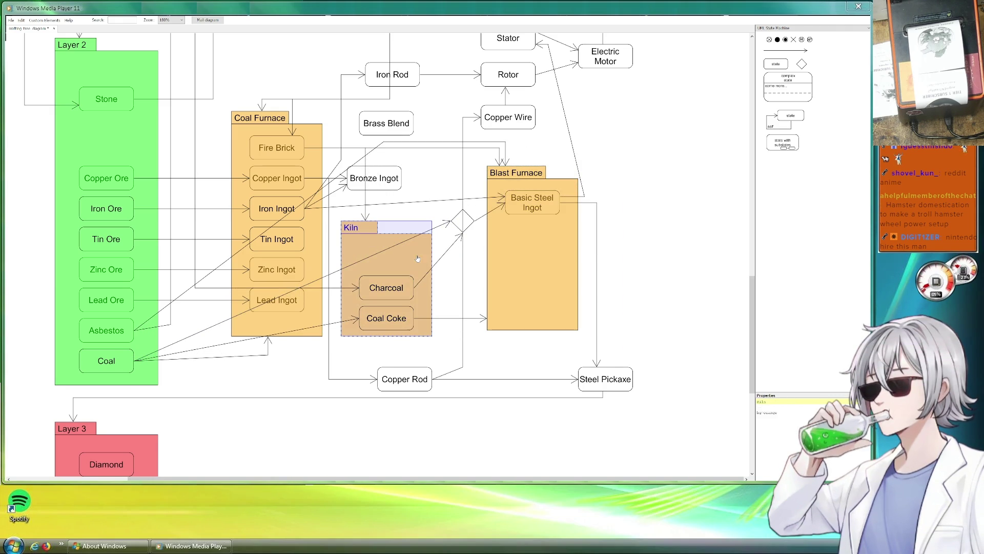
left_click(399, 288)
left_click(400, 319, "ctrl")
scroll(400, 232, "down", 1)
mouse_move(400, 233)
left_mouse_down()
mouse_move(403, 411)
mouse_move(548, 402)
left_mouse_up()
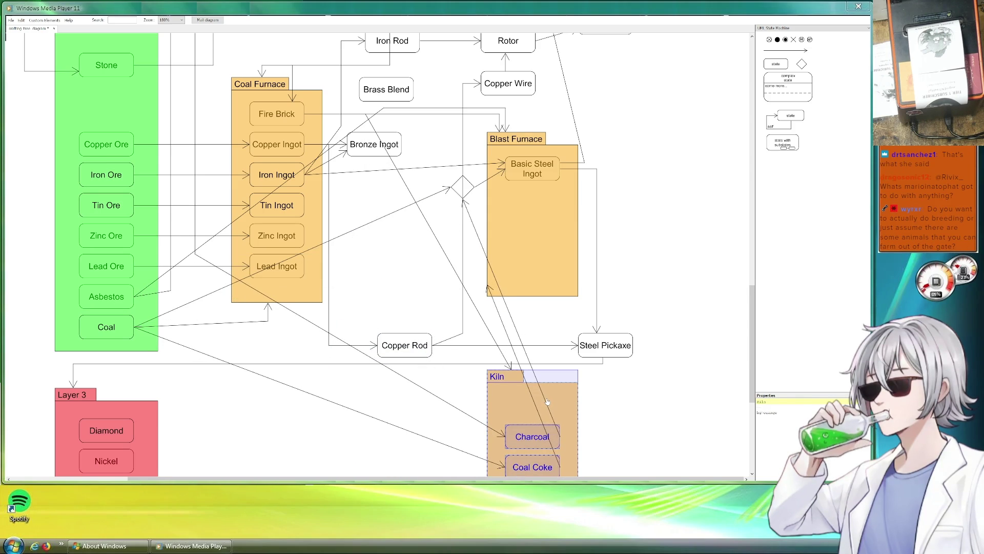
- Move Brass Blend down between the two furnaces
scroll(487, 354, "down", 1)
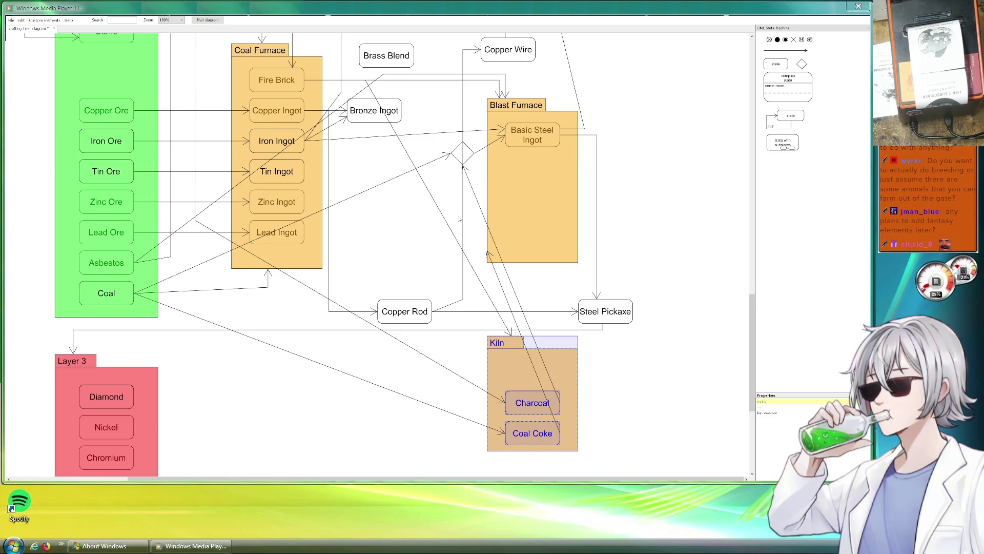
scroll(415, 295, "up", 2)
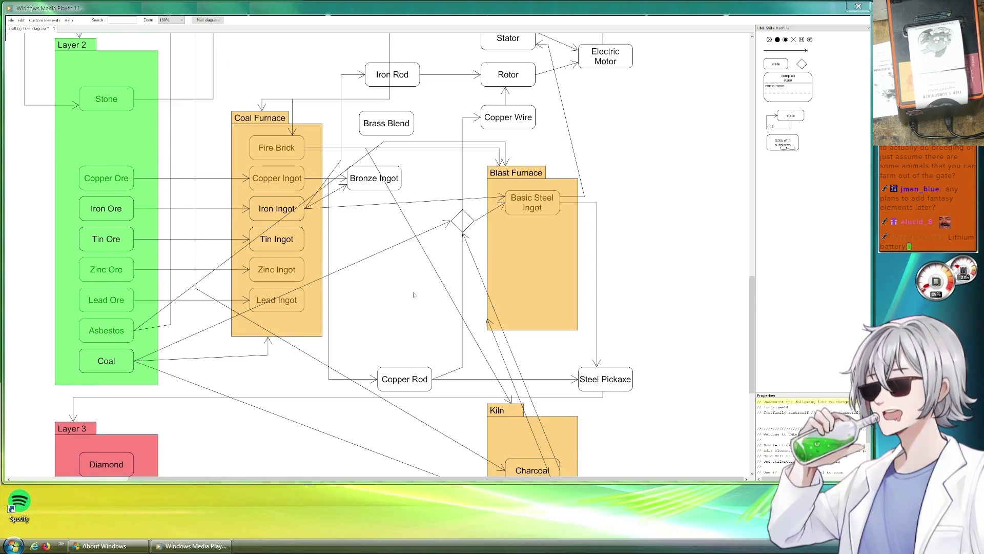
scroll(414, 295, "down", 2)
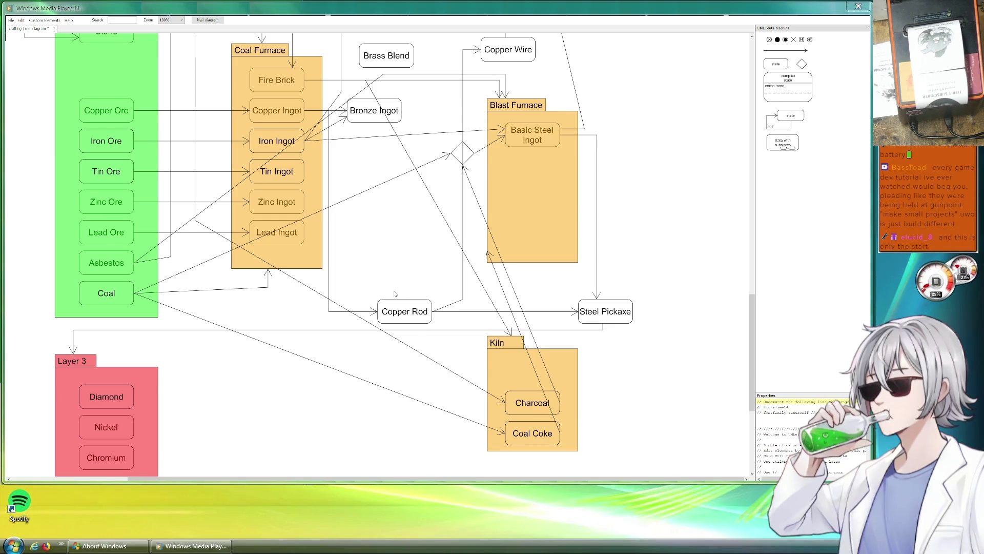
scroll(400, 296, "up", 2)
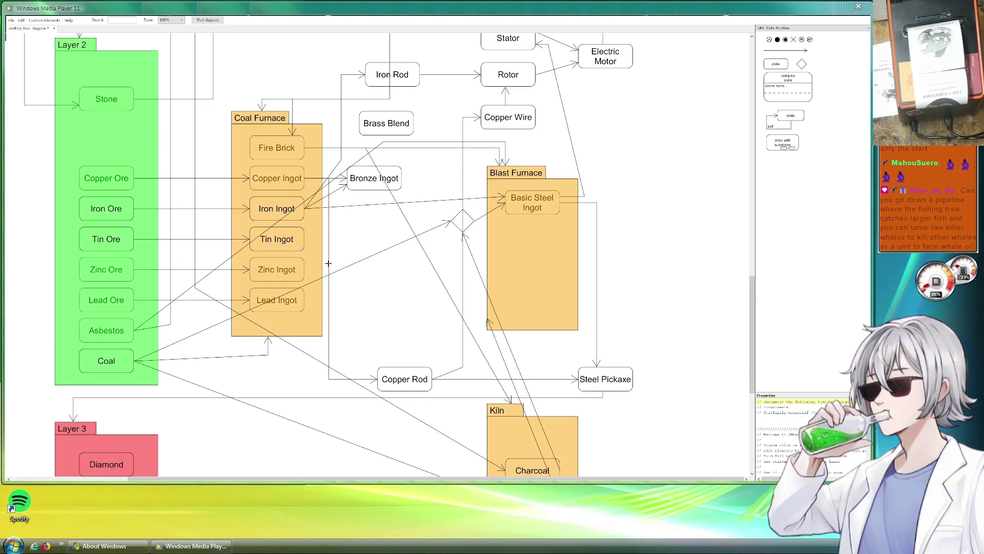
left_click_drag(384, 129, 366, 244)
- Paste a copy of Brass Blend into the Coal Furnace and bend the Coal arrow
left_click(369, 242)
key("ctrl+c")
key("ctrl+v")
mouse_move(388, 263)
left_mouse_down()
mouse_move(410, 267)
mouse_move(341, 314)
mouse_move(284, 333)
mouse_move(315, 348)
mouse_move(266, 365)
mouse_move(258, 411)
mouse_move(275, 435)
mouse_move(268, 454)
left_mouse_up()
left_click(311, 335)
left_click(250, 356)
left_click(296, 383)
- Relabel the copy inside the Coal Furnace as 'Brass Ingot'
left_click(277, 326)
key("BackSpace")
key("BackSpace")
key("BackSpace")
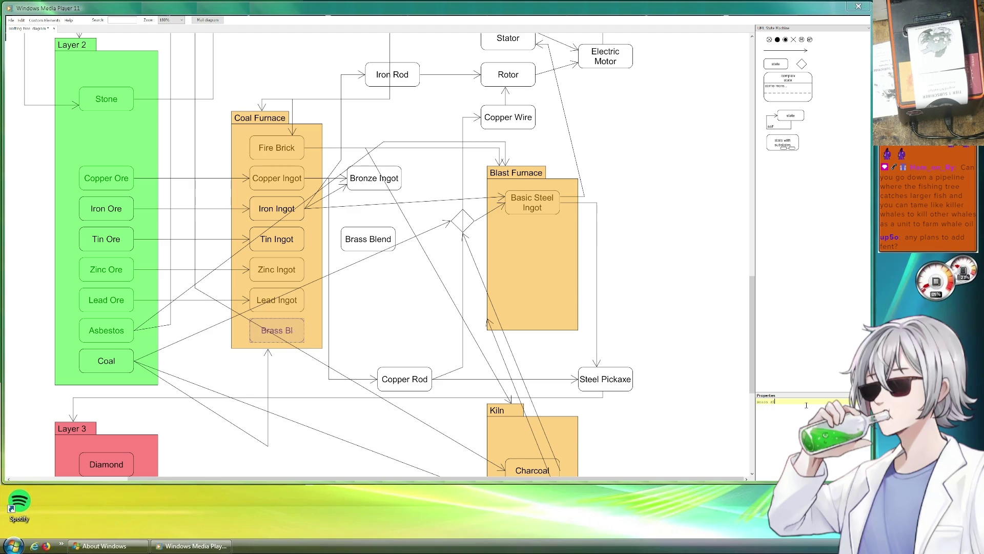
type("Ingot")
left_click(382, 280)
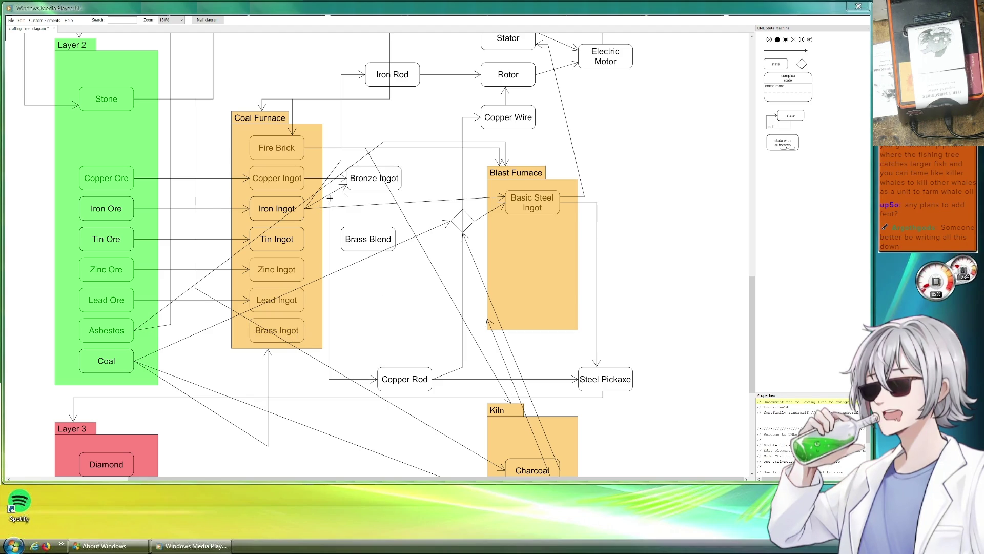
- Connect Copper Ingot and Zinc Ingot to Brass Blend with arrows
left_click_drag(329, 196, 328, 165)
left_click_drag(339, 248, 340, 234)
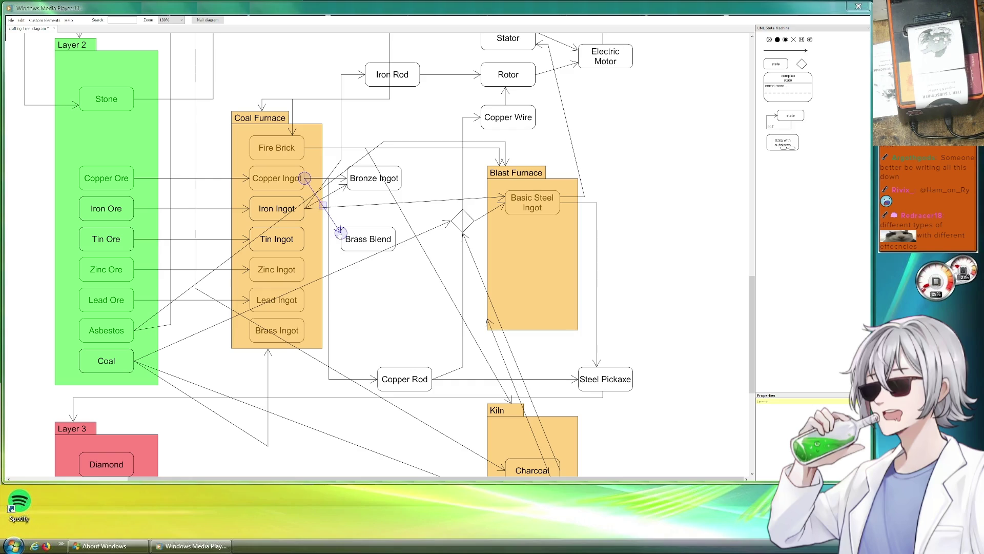
key("ctrl+c")
key("ctrl+v")
mouse_move(328, 291)
left_mouse_down()
mouse_move(322, 297)
mouse_move(341, 245)
mouse_move(324, 258)
mouse_move(352, 251)
mouse_move(369, 307)
mouse_move(352, 318)
mouse_move(353, 331)
mouse_move(305, 339)
left_mouse_up()
- Route a right-angled arrow from Brass Blend entering Brass Ingot horizontally
left_click_drag(318, 305, 353, 330)
left_click(425, 310)
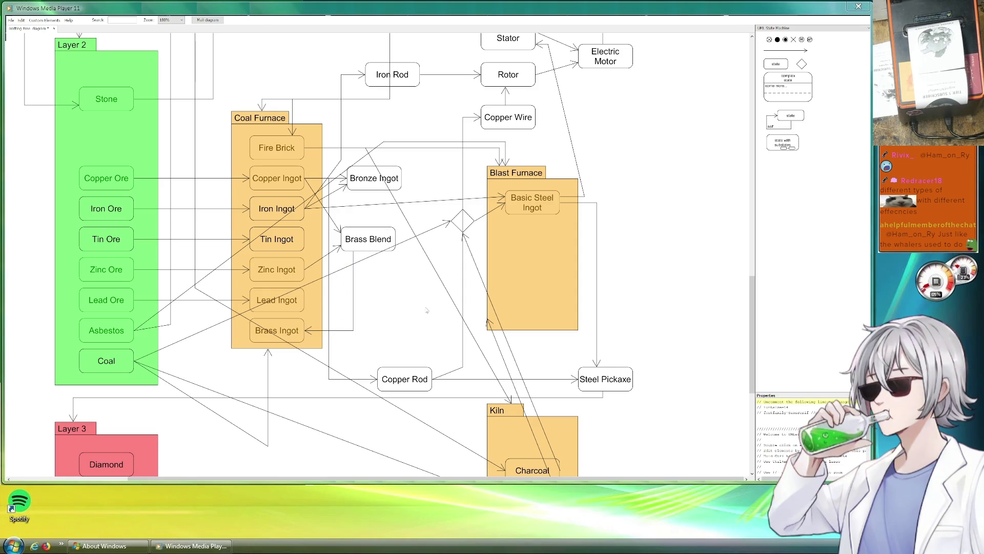
left_click_drag(309, 336, 353, 337)
left_click(418, 327)
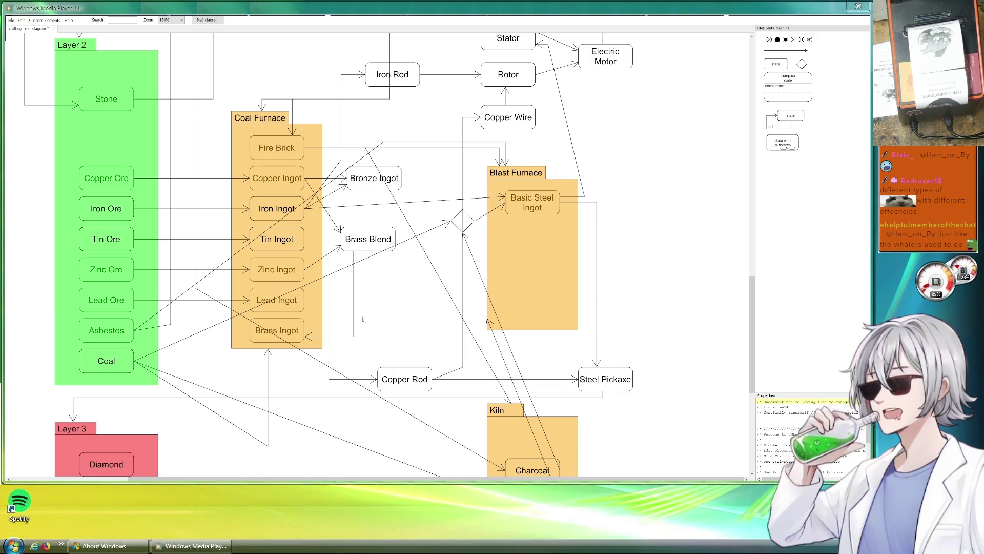
double_click(372, 237)
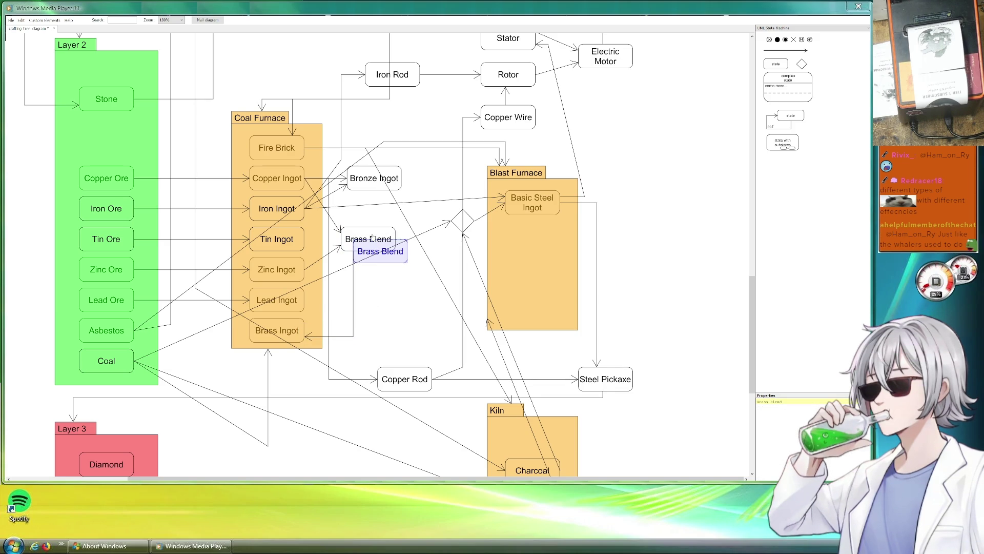
- Place a duplicate of Brass Blend under the original and rename it 'Boiler'
mouse_move(387, 263)
left_mouse_down()
mouse_move(387, 298)
mouse_move(352, 252)
left_mouse_up()
left_click(357, 297)
left_click_drag(395, 291, 382, 290)
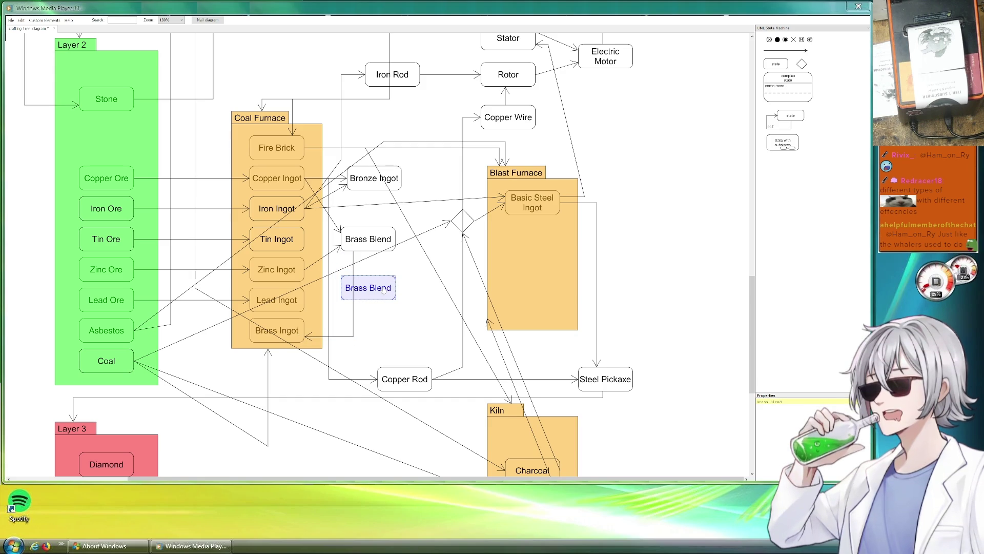
left_click_drag(793, 403, 721, 401)
type("Boiler")
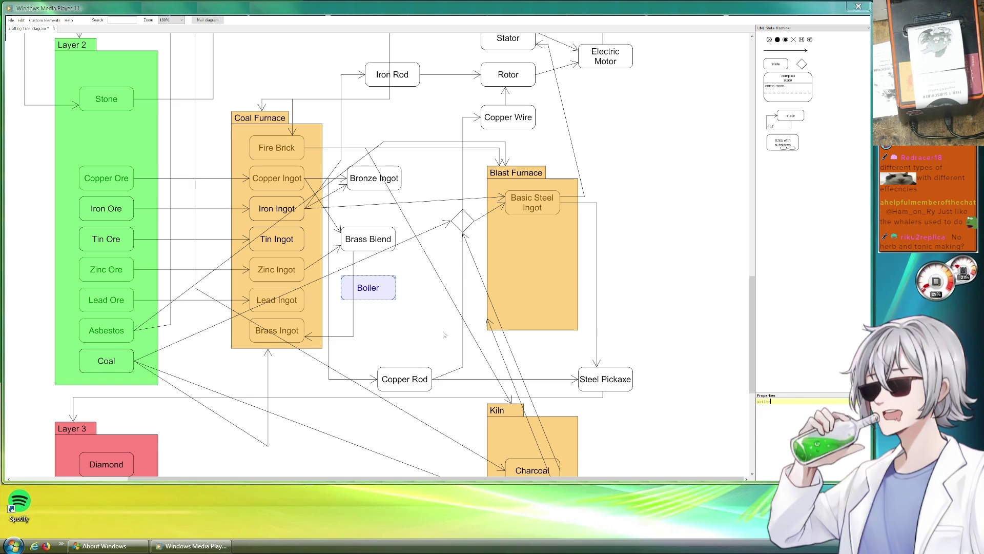
left_click(488, 351)
- Add a directed arrow from Brass Ingot to Boiler
left_click(787, 51)
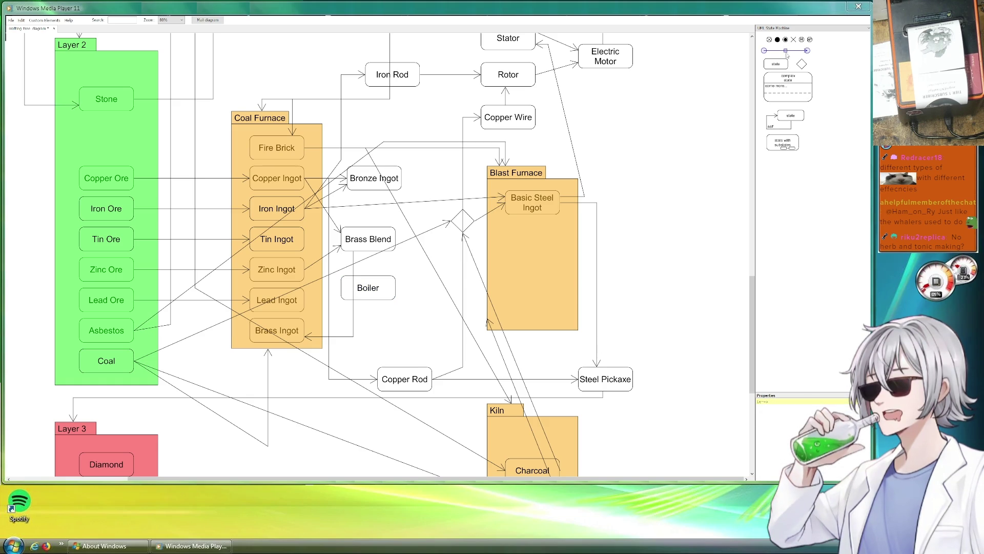
mouse_move(786, 50)
left_mouse_down()
mouse_move(359, 356)
mouse_move(358, 307)
mouse_move(340, 289)
left_mouse_up()
left_click(431, 314)
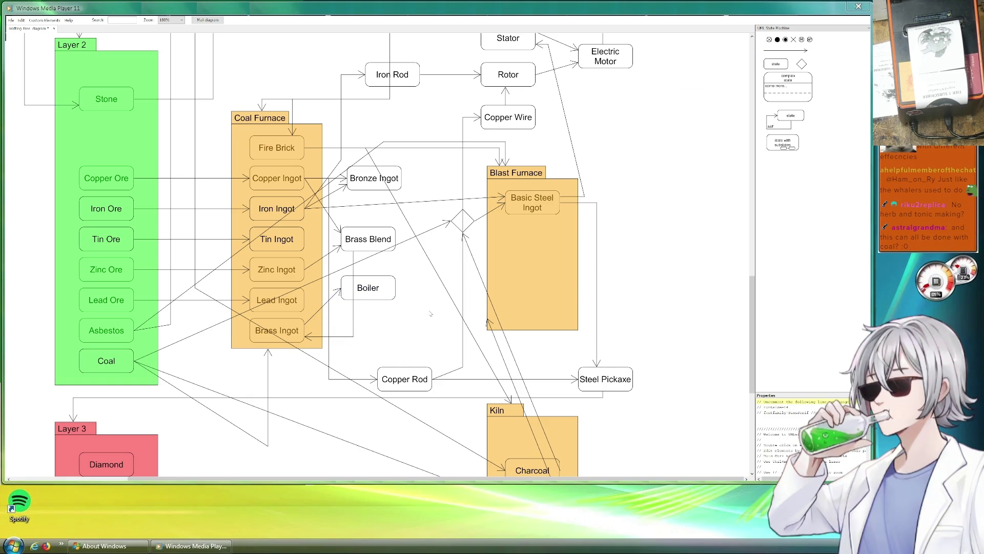
- Scroll through the whole crafting chart to review it
scroll(423, 282, "up", 3)
scroll(410, 297, "right", 2)
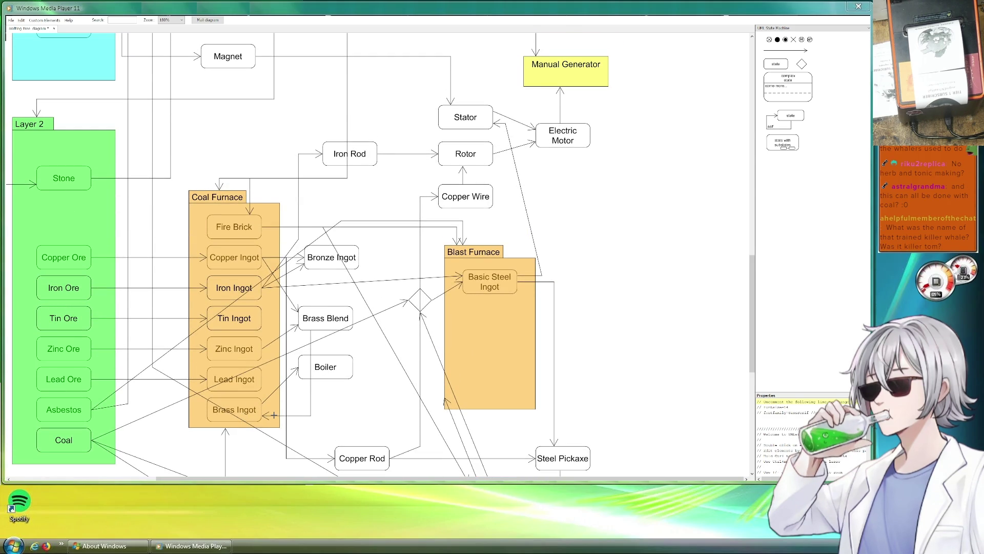
scroll(274, 415, "down", 5)
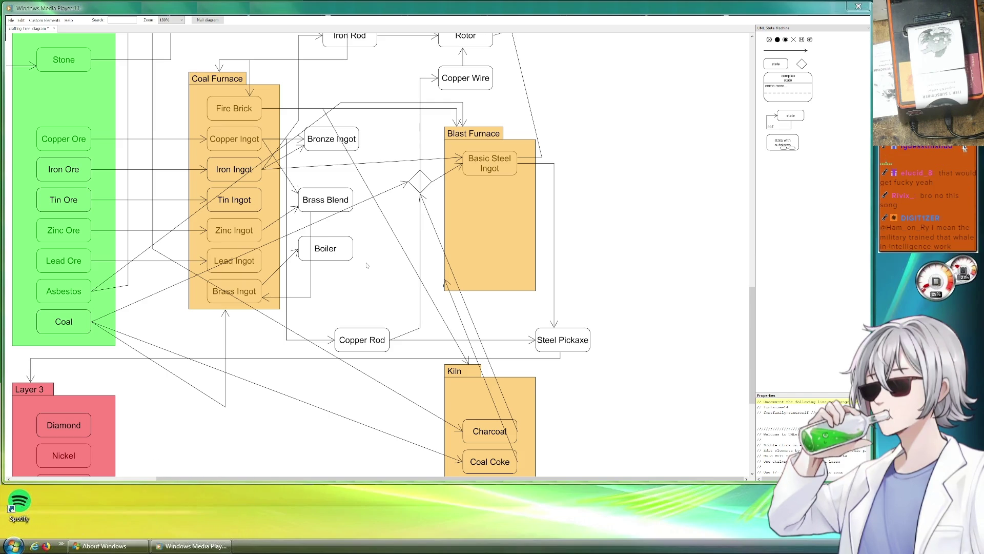
scroll(565, 203, "up", 3)
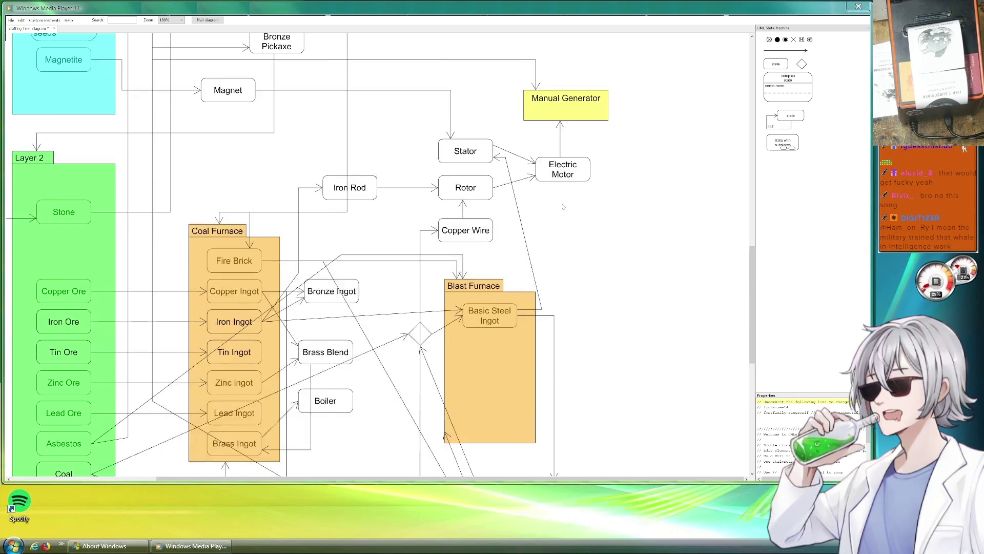
scroll(405, 257, "up", 14)
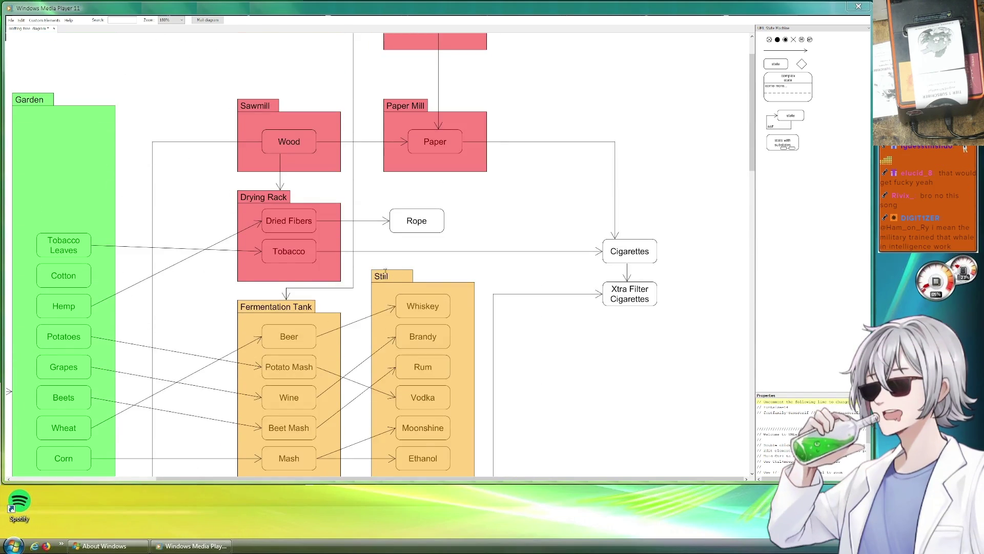
scroll(398, 275, "down", 1)
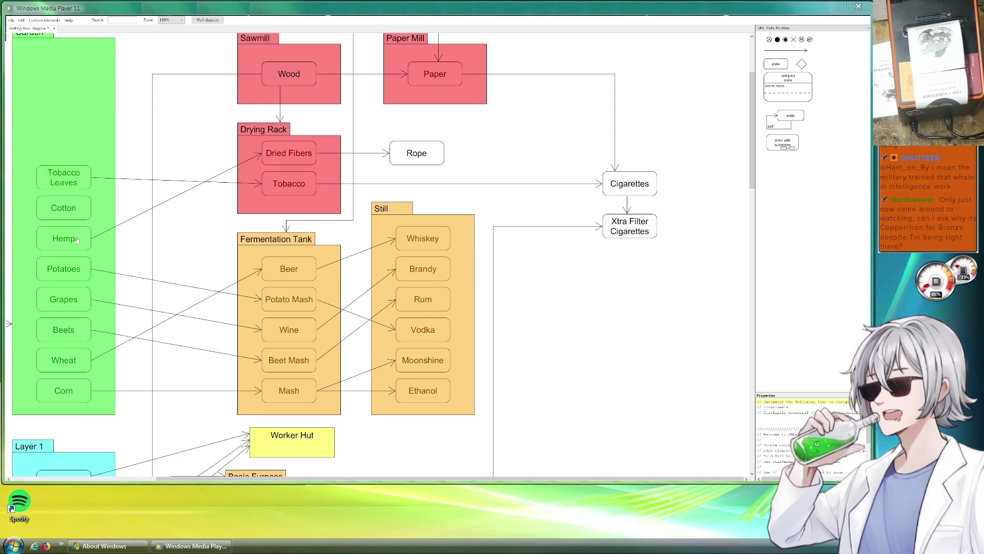
scroll(641, 205, "up", 1)
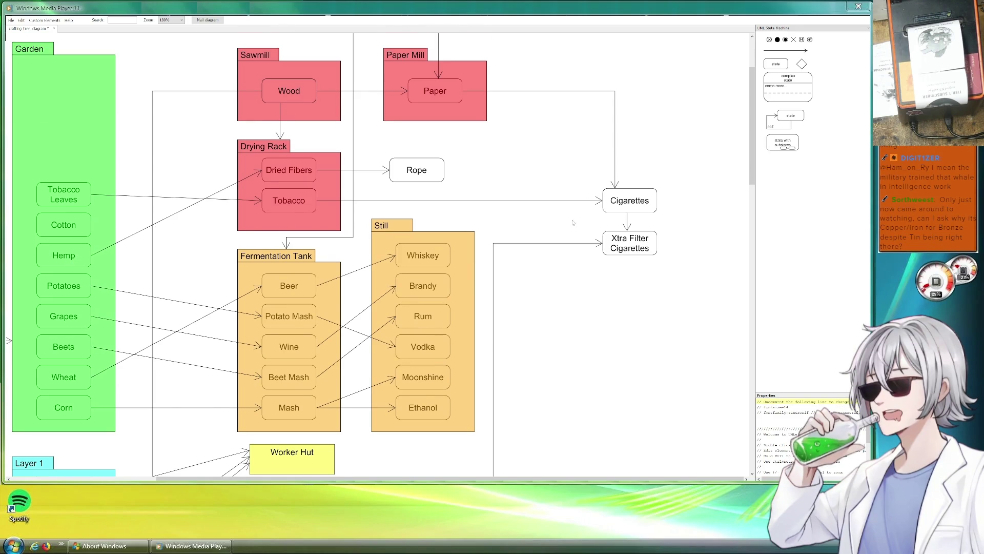
scroll(574, 228, "up", 2)
scroll(567, 260, "down", 12)
scroll(552, 257, "down", 7)
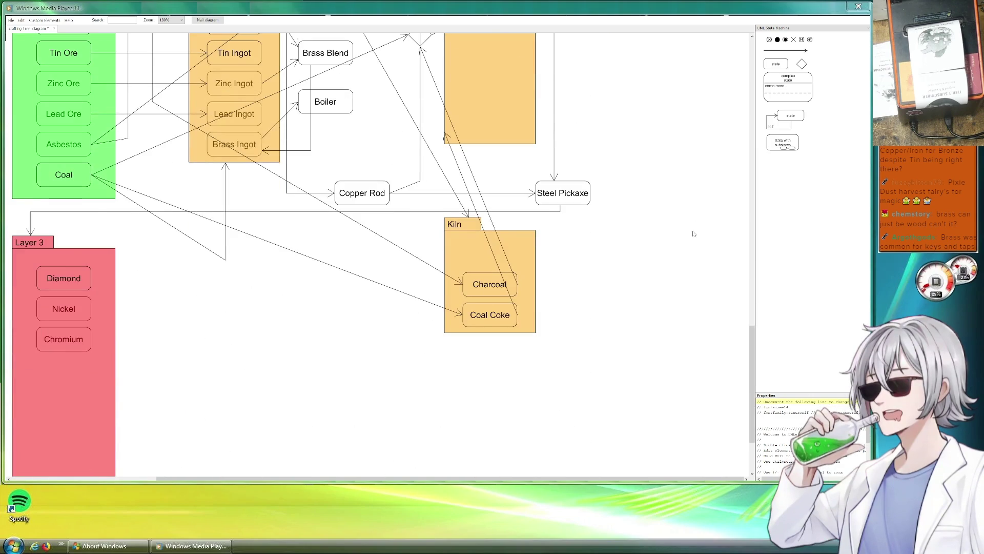
scroll(672, 248, "up", 2)
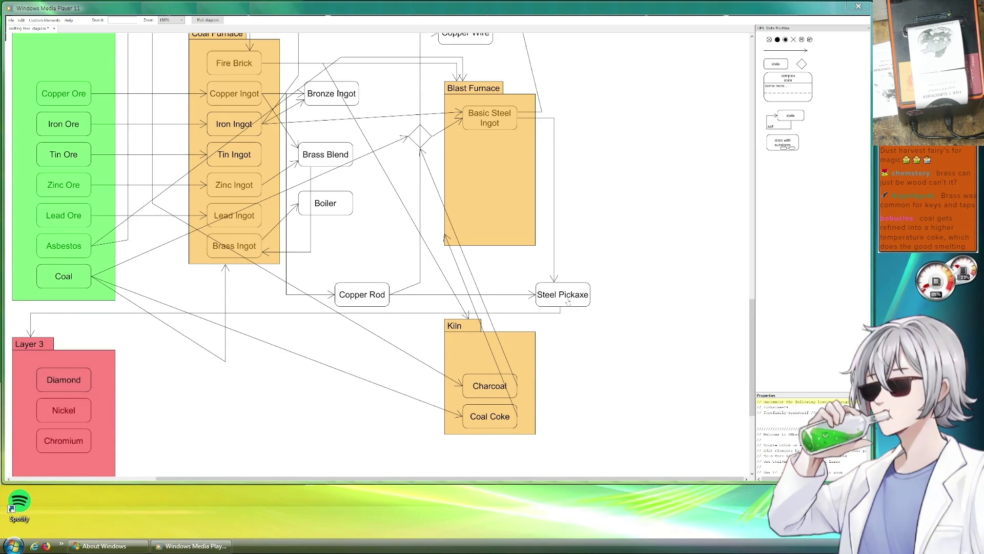
- Reattach the Coal Coke arrow's end onto the Blast Furnace edge
left_click(446, 238)
left_click_drag(446, 237, 530, 249)
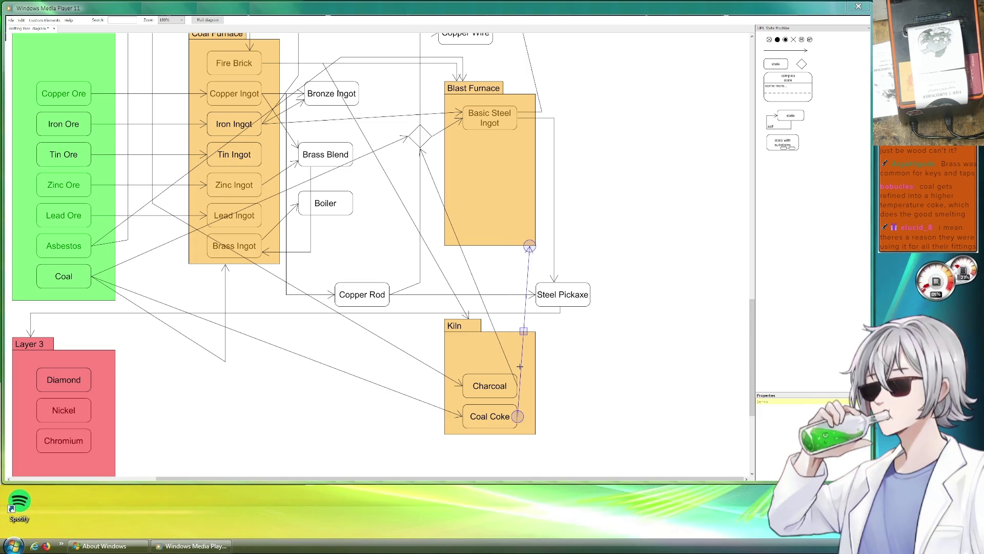
left_click(638, 299)
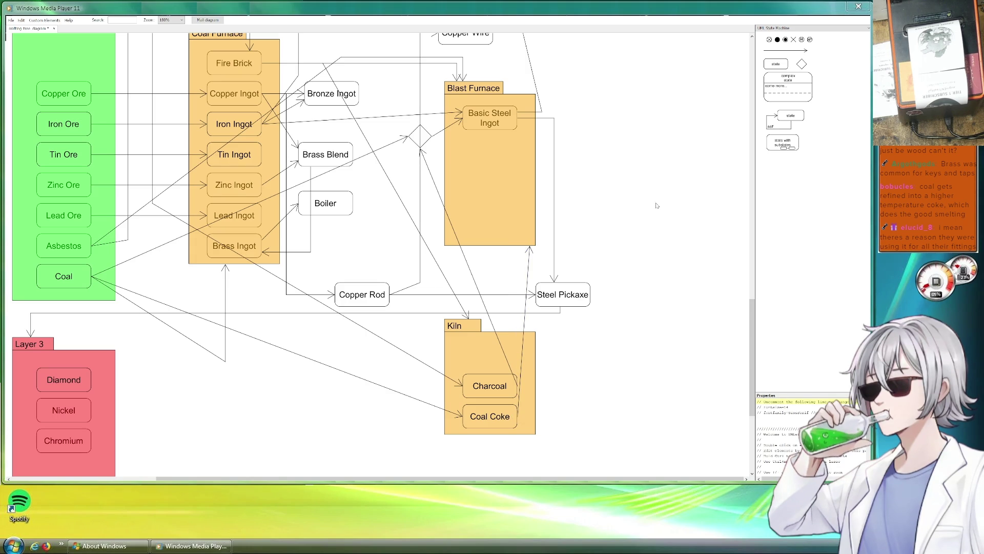
left_click_drag(369, 194, 505, 275)
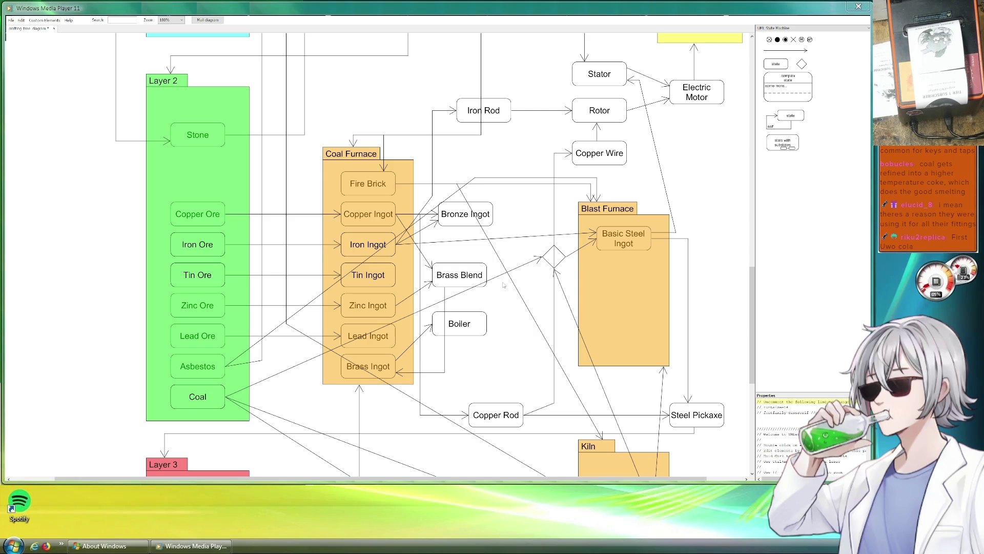
left_click_drag(528, 215, 495, 251)
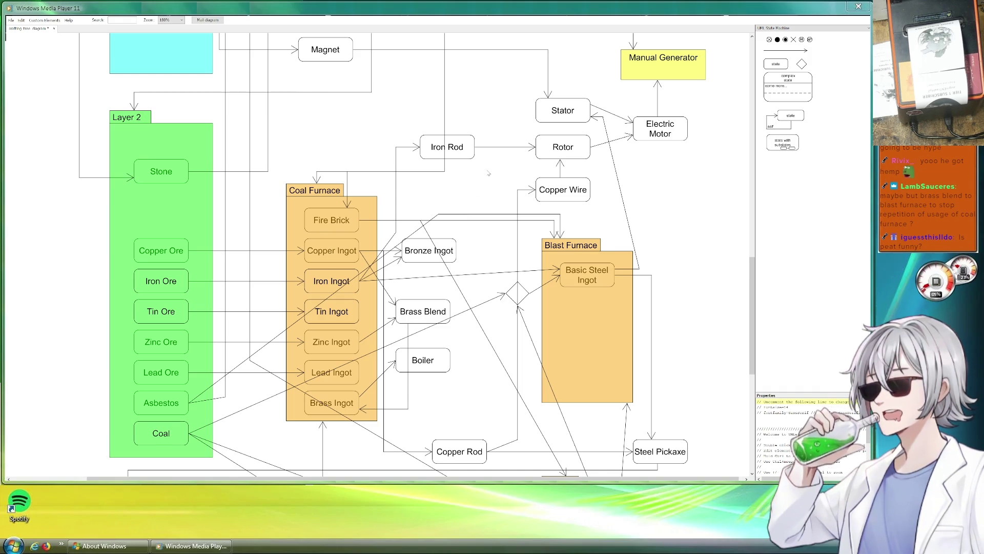
- Reattach the Rotor arrow to the lower Iron Rod and delete the extra Iron Rod copy
left_click(459, 145)
key("ctrl+c")
key("ctrl+v")
mouse_move(471, 170)
left_mouse_down()
mouse_move(459, 105)
mouse_move(475, 147)
left_mouse_up()
left_click(493, 110)
left_click(490, 180)
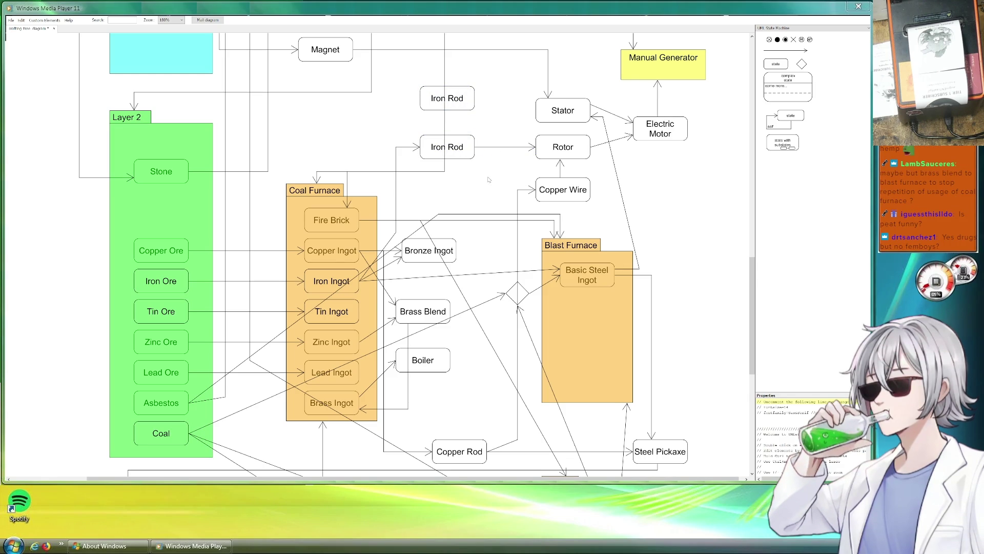
left_click(466, 95)
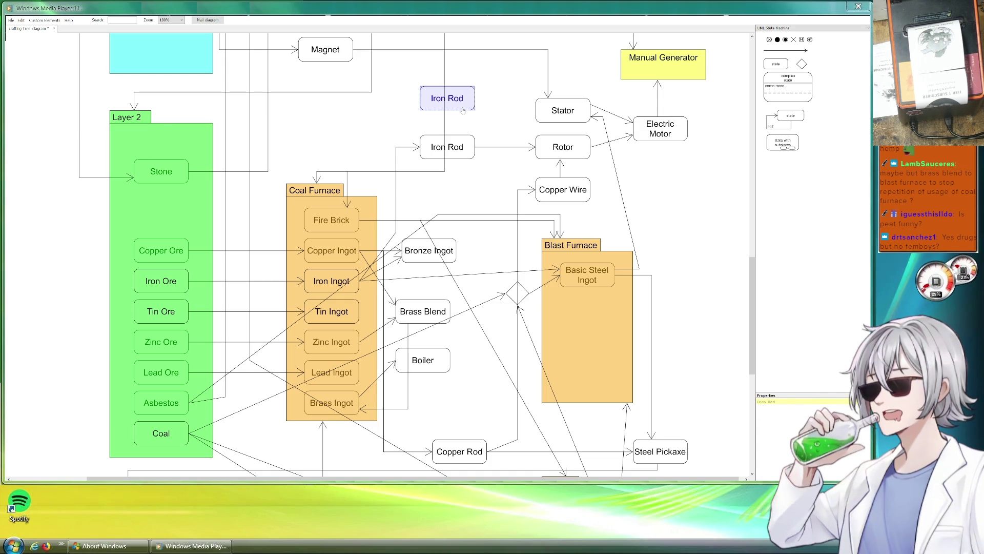
key("Delete")
- Pull a Basic Steel Ingot out of the Blast Furnace and reattach the Steel Pickaxe arrow to the furnace's ingot
left_click_drag(662, 202, 539, 185)
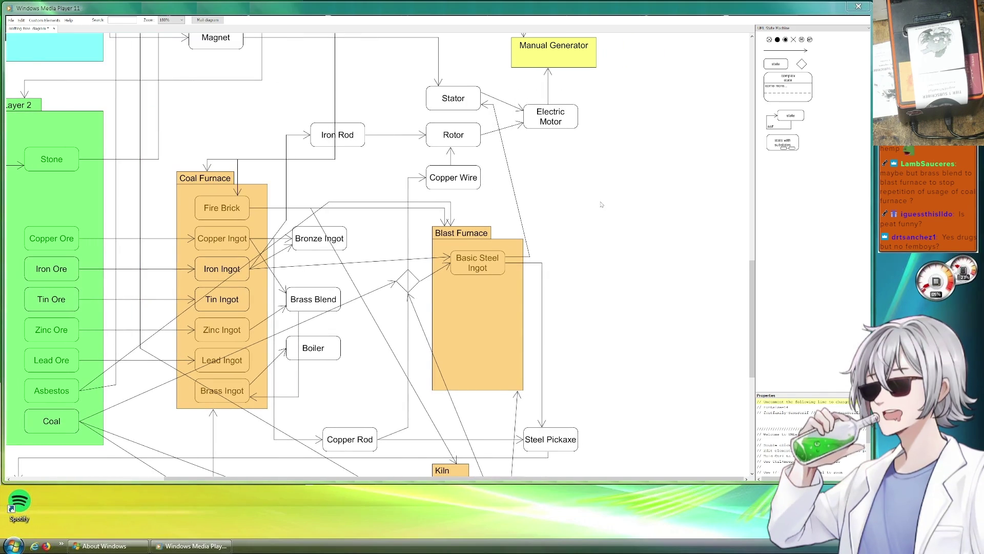
mouse_move(487, 269)
left_mouse_down()
mouse_move(609, 288)
mouse_move(597, 233)
mouse_move(530, 247)
mouse_move(509, 264)
left_mouse_up()
left_click(562, 247)
left_click(609, 274)
- Rename the standalone box to 'Steel Piston' and place it above the Blast Furnace
mouse_move(589, 215)
left_mouse_down()
mouse_move(575, 246)
mouse_move(580, 233)
mouse_move(540, 185)
mouse_move(563, 183)
mouse_move(402, 266)
mouse_move(391, 239)
mouse_move(481, 239)
mouse_move(575, 219)
mouse_move(549, 214)
left_mouse_up()
key("ctrl+a")
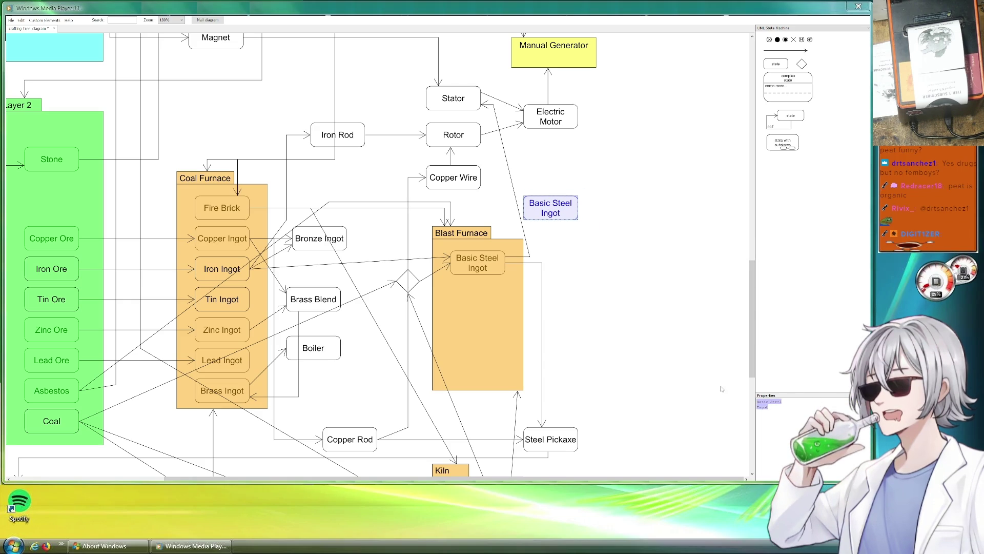
type("Steel Piston")
left_click(548, 249)
left_click(542, 216)
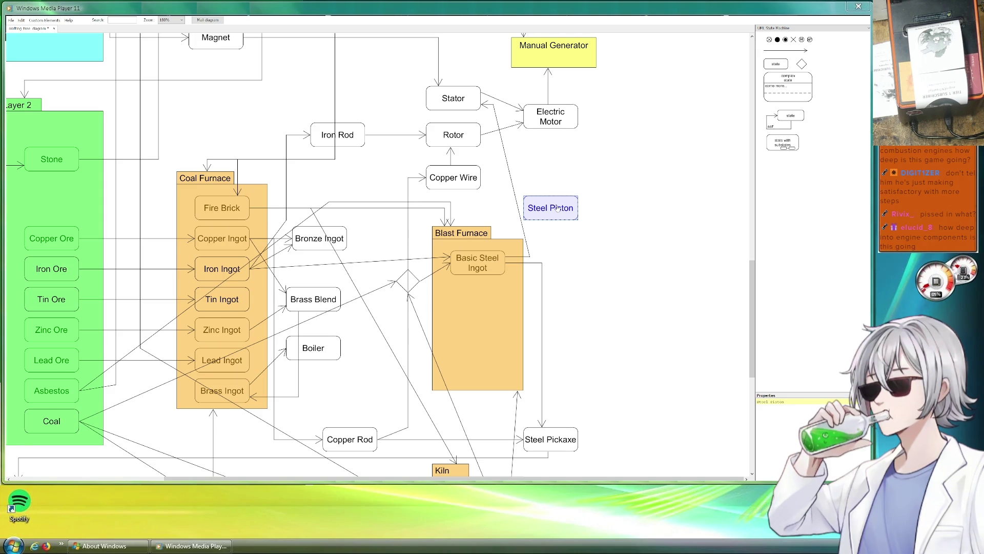
left_click_drag(559, 206, 561, 171)
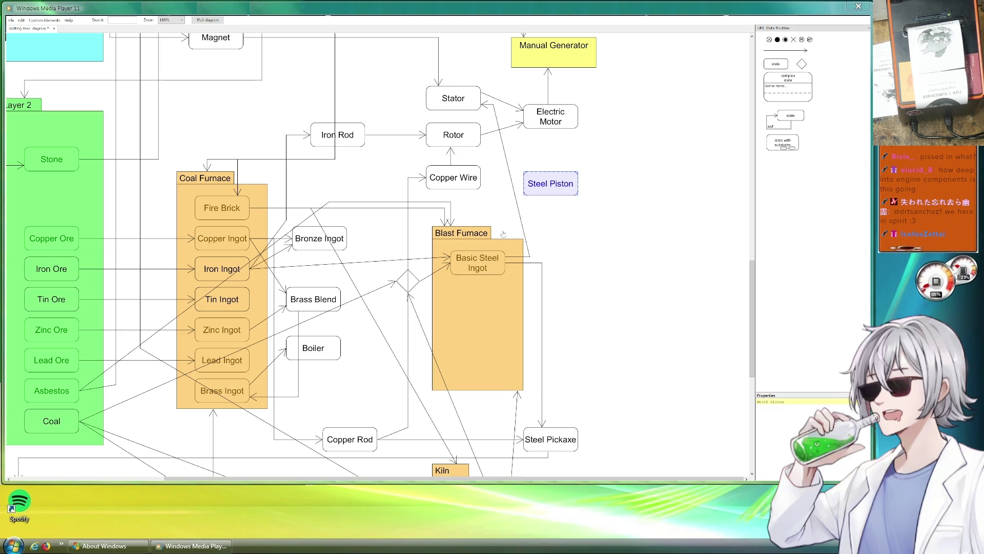
- Draw an arrow from Basic Steel Ingot up to Steel Piston
left_click(491, 131)
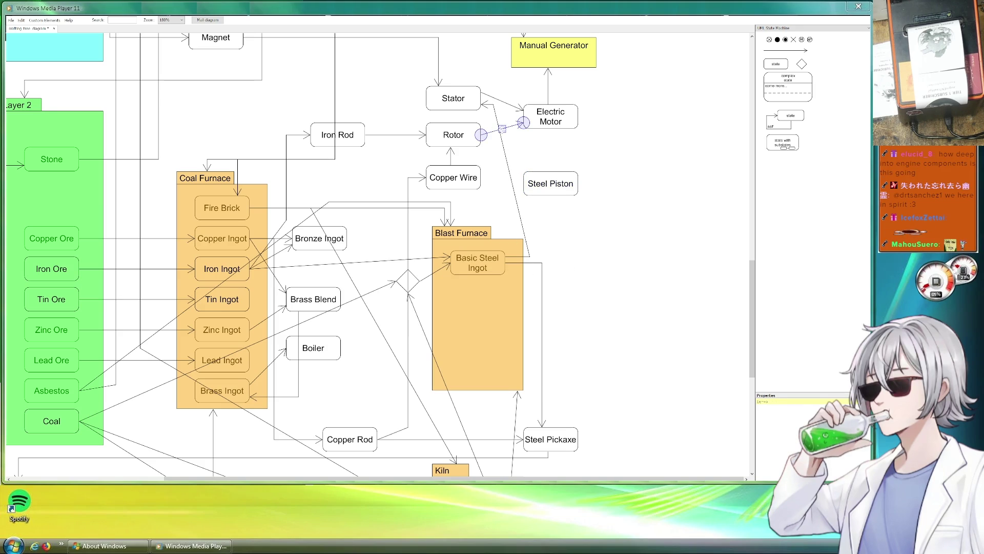
key("ctrl+c")
key("ctrl+v")
mouse_move(545, 227)
left_mouse_down()
mouse_move(533, 262)
mouse_move(552, 227)
mouse_move(548, 197)
left_mouse_up()
left_click(605, 227)
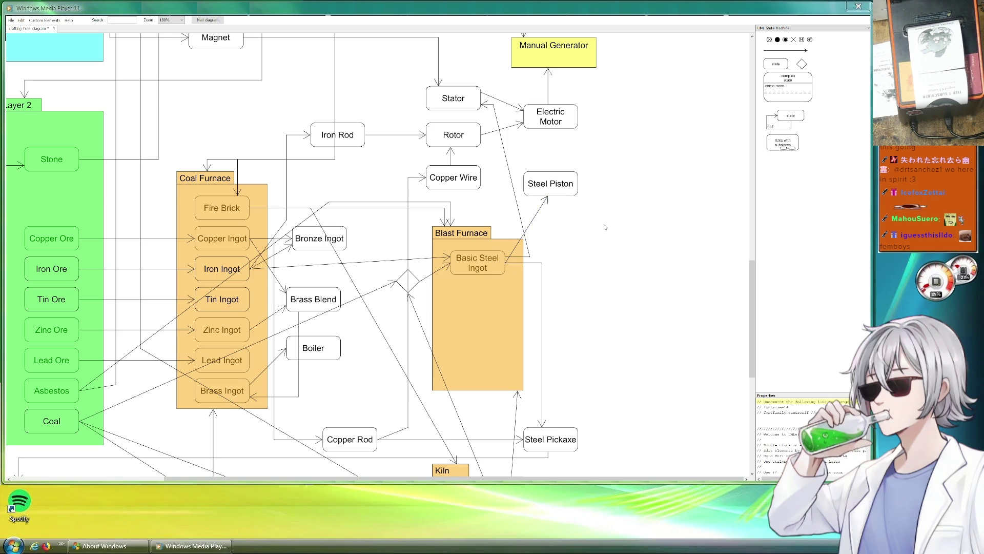
left_click(547, 203)
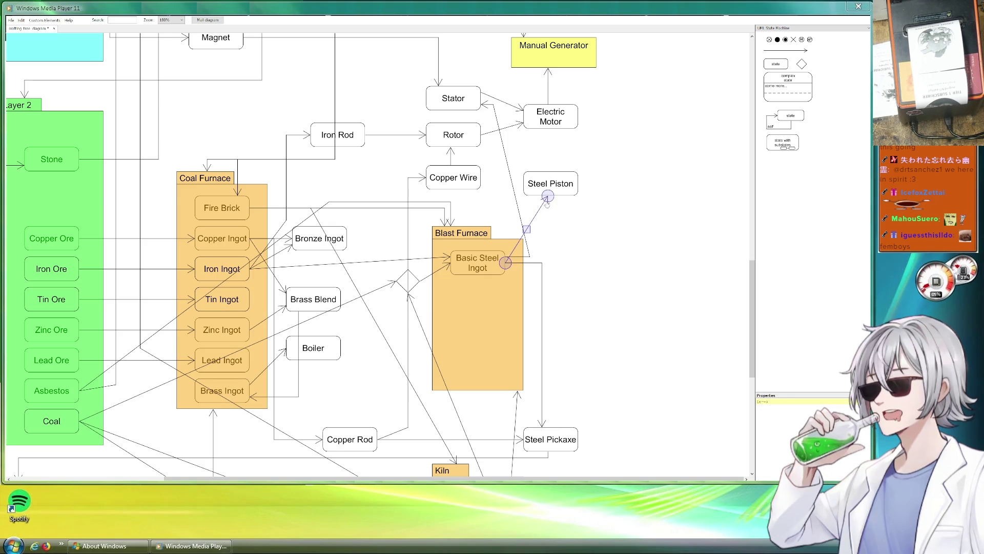
mouse_move(547, 203)
left_mouse_down()
mouse_move(550, 211)
mouse_move(551, 200)
left_mouse_up()
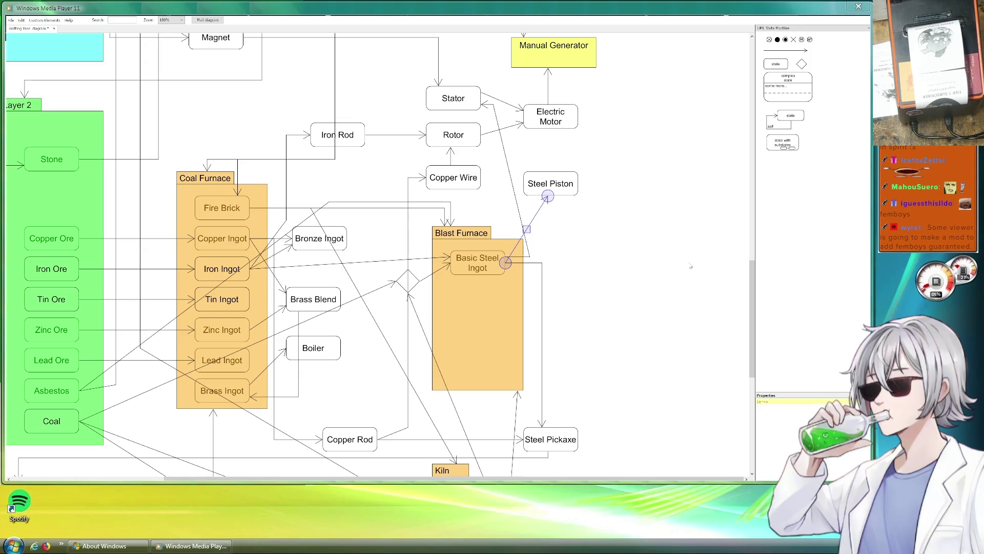
- Add a 'Flywheel' box below Boiler, copied from Steel Piston
mouse_move(526, 229)
left_mouse_down()
mouse_move(588, 251)
mouse_move(558, 264)
left_mouse_up()
left_click(569, 185)
key("ctrl+c")
key("ctrl+v")
left_click_drag(586, 193, 653, 181)
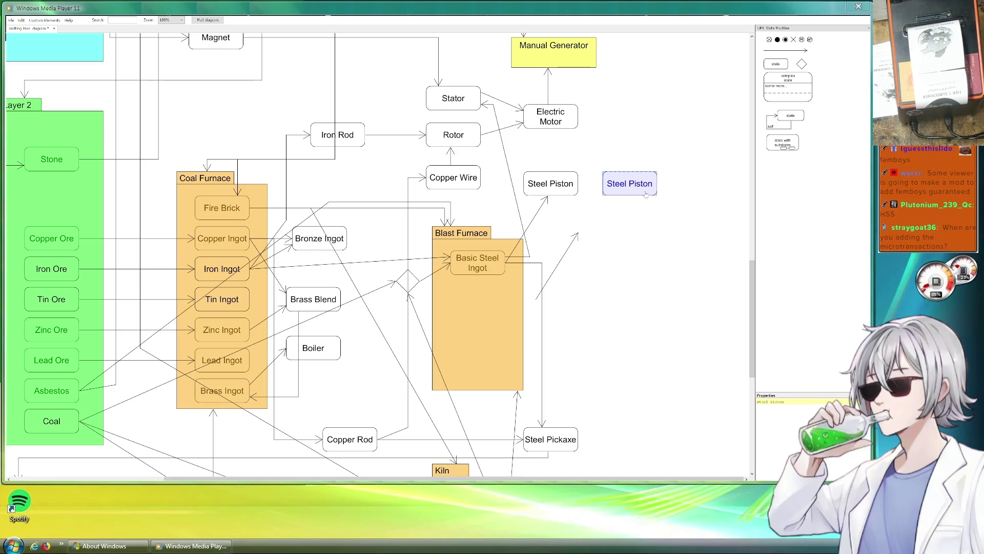
mouse_move(643, 193)
left_mouse_down()
mouse_move(568, 163)
mouse_move(327, 386)
mouse_move(330, 395)
left_mouse_up()
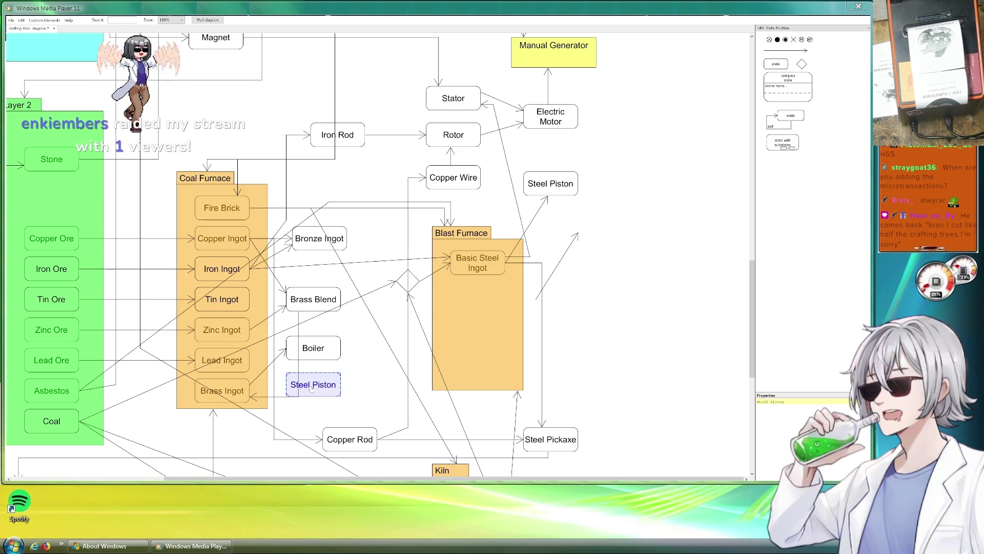
left_click_drag(785, 401, 740, 404)
type("Flywheel")
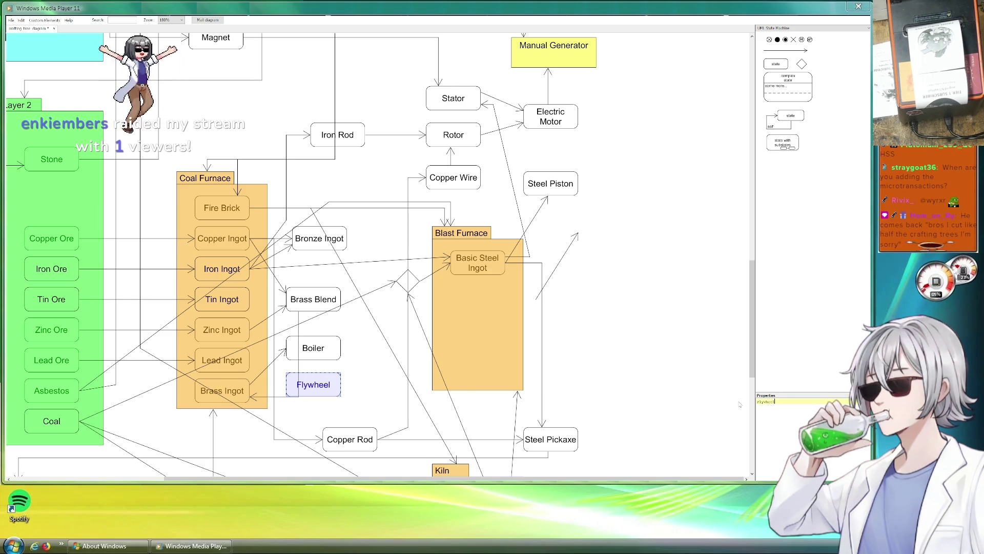
- Reroute the Brass Ingot arrow to Flywheel and start the other arrow from Boiler's right side
left_click(280, 379)
mouse_move(298, 360)
left_mouse_down()
mouse_move(292, 384)
mouse_move(250, 384)
mouse_move(286, 384)
left_mouse_up()
left_click(350, 365)
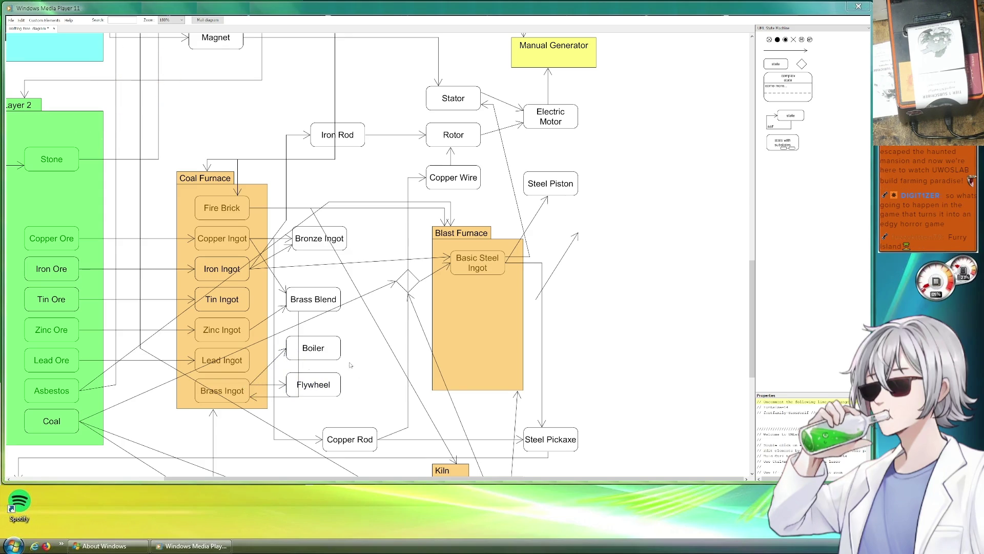
left_click(270, 365)
mouse_move(279, 379)
left_mouse_down()
mouse_move(585, 184)
mouse_move(582, 202)
mouse_move(649, 189)
mouse_move(631, 195)
left_mouse_up()
- Add a 'Steam Engine' box copied from Steel Piston
left_click(557, 186)
key("ctrl+c")
key("ctrl+v")
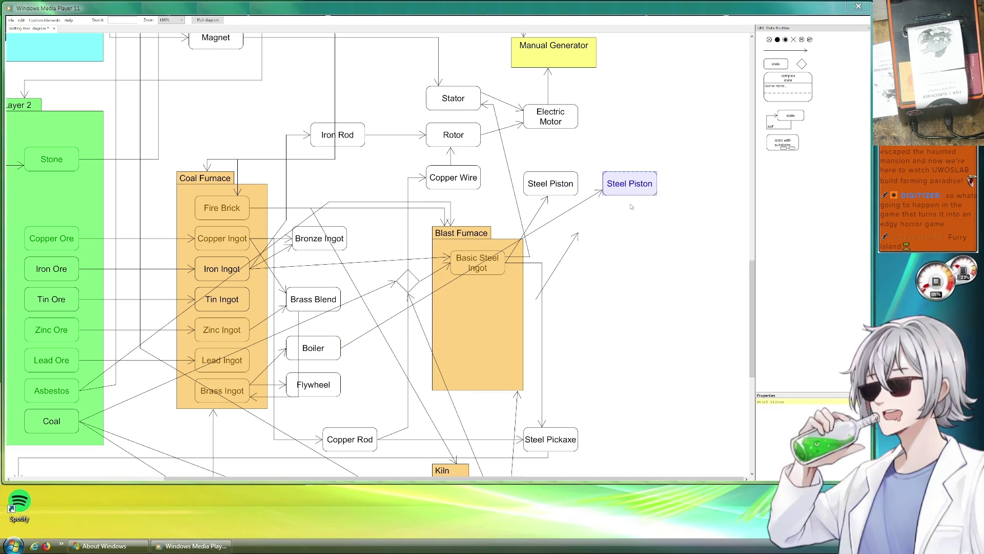
left_click_drag(792, 401, 739, 401)
type("Steam Engine")
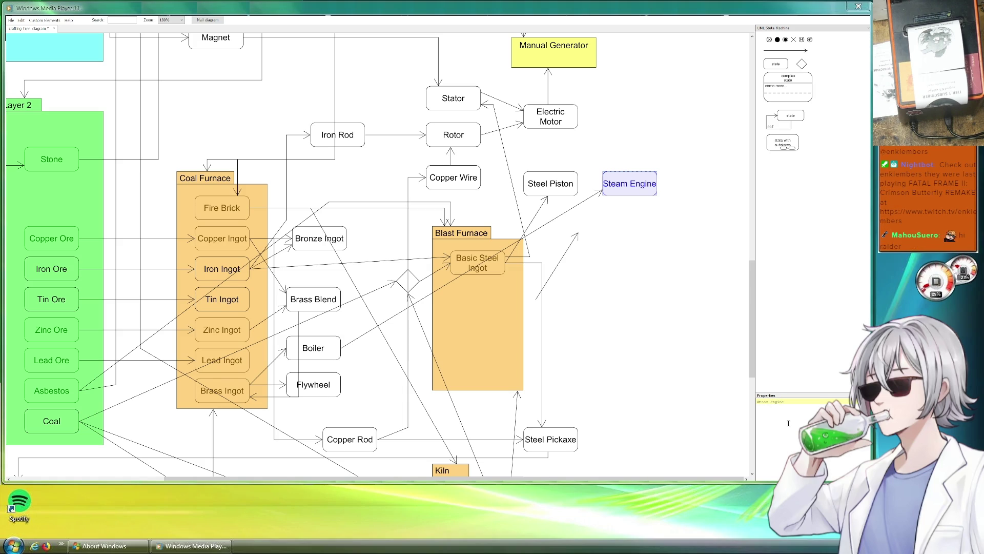
- Make the Steam Engine box taller with its name split over two lines
left_click(636, 194)
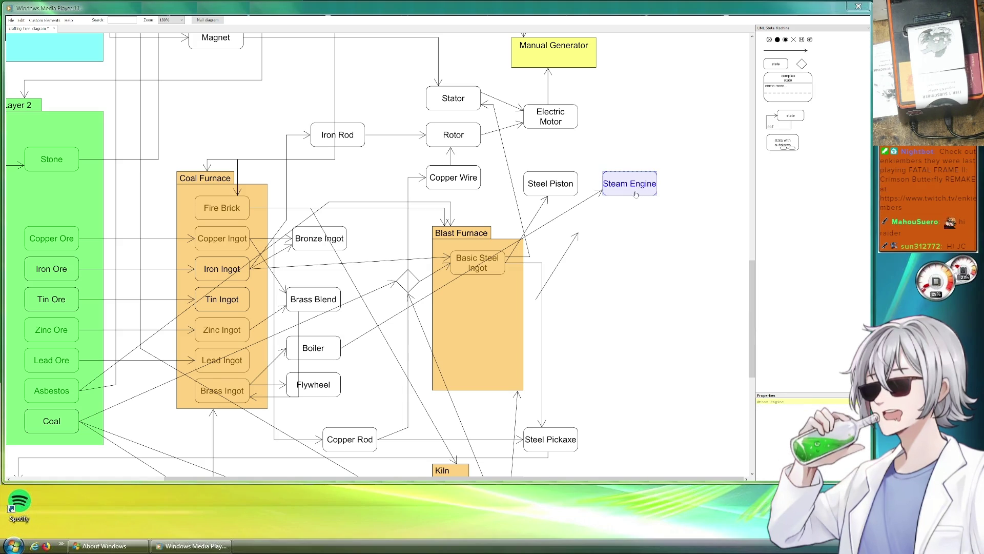
left_click_drag(634, 196, 631, 210)
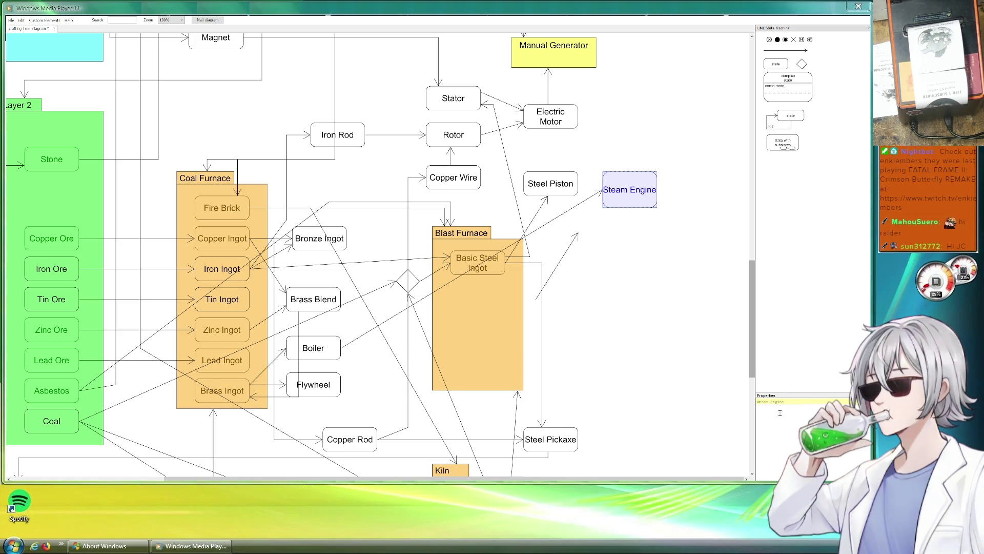
left_click(769, 401)
key("BackSpace")
key("Return")
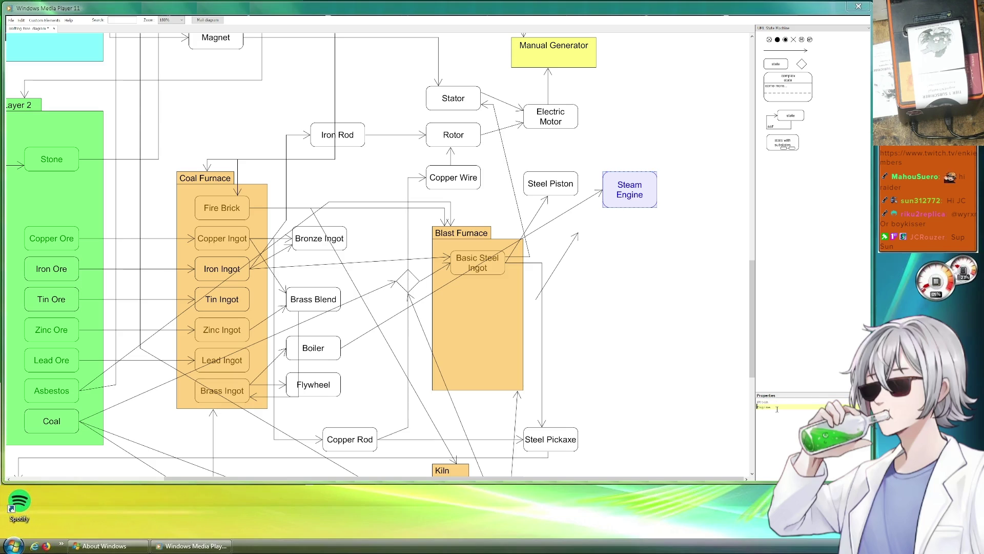
left_click(651, 250)
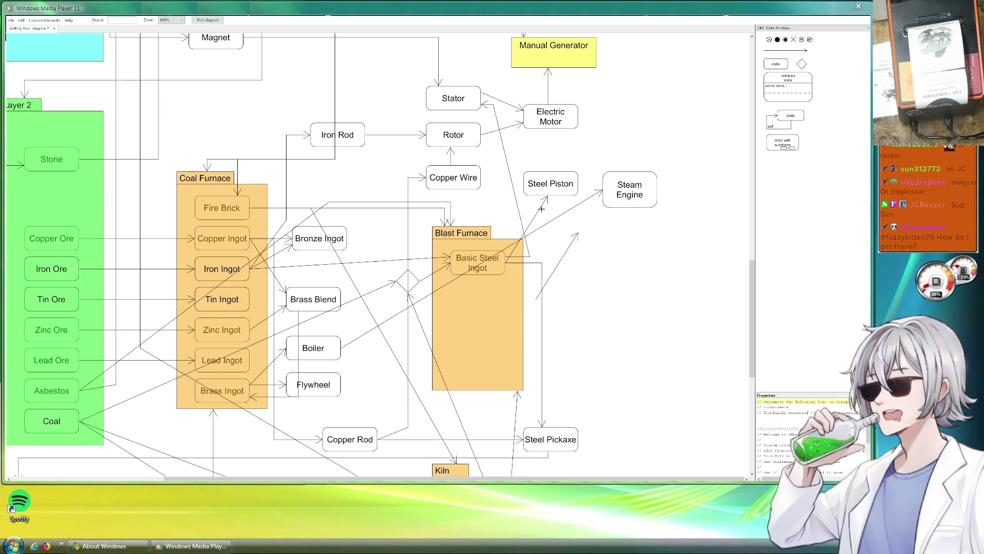
left_click(559, 264)
- Point the spare arrow from Basic Steel Ingot at Steam Engine
mouse_move(557, 266)
left_mouse_down()
mouse_move(564, 253)
mouse_move(591, 272)
mouse_move(527, 229)
left_mouse_up()
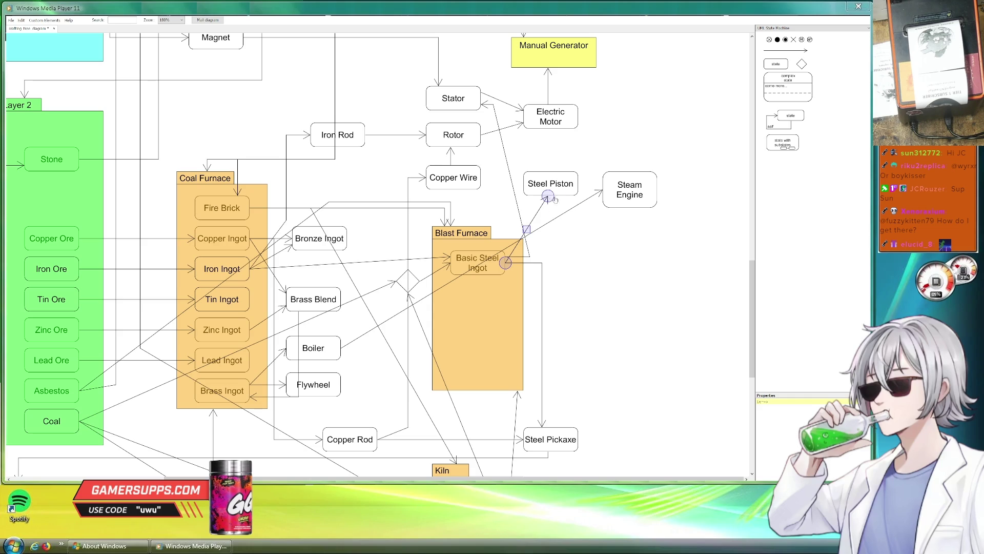
left_click_drag(548, 196, 603, 202)
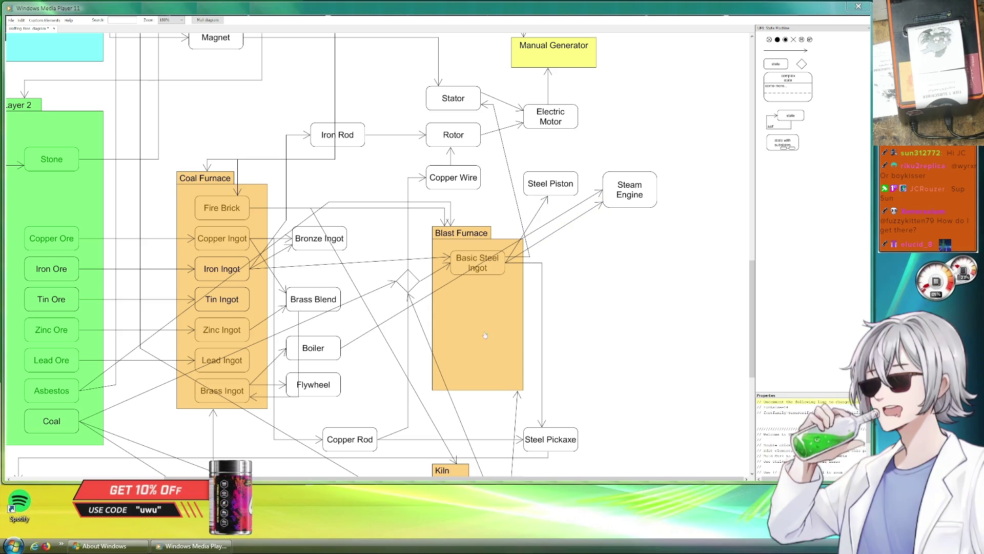
left_click(408, 293)
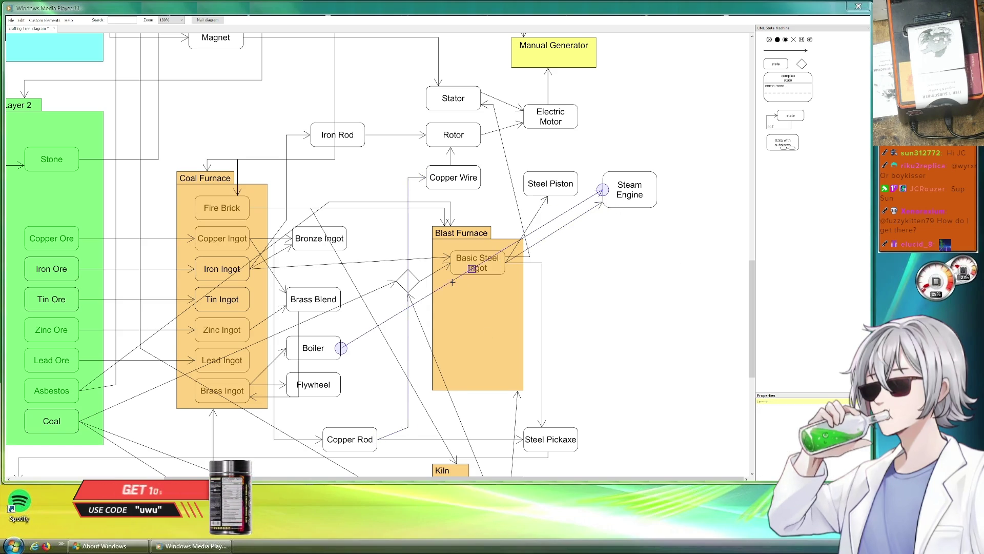
- Reroute the diagonal arrow so it runs from Flywheel into Steam Engine
left_click(484, 282)
left_click_drag(484, 281, 472, 306)
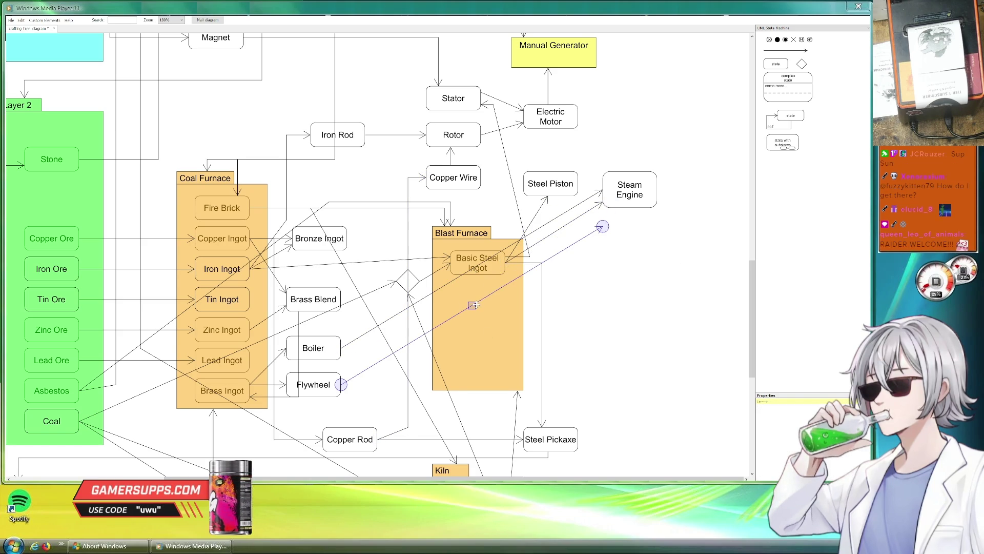
left_click_drag(603, 227, 609, 208)
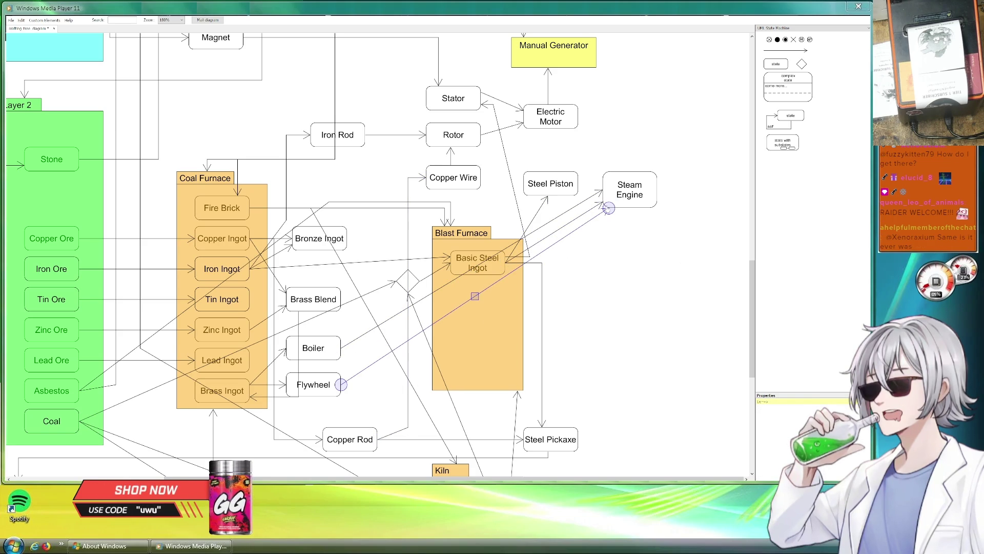
left_click(574, 201)
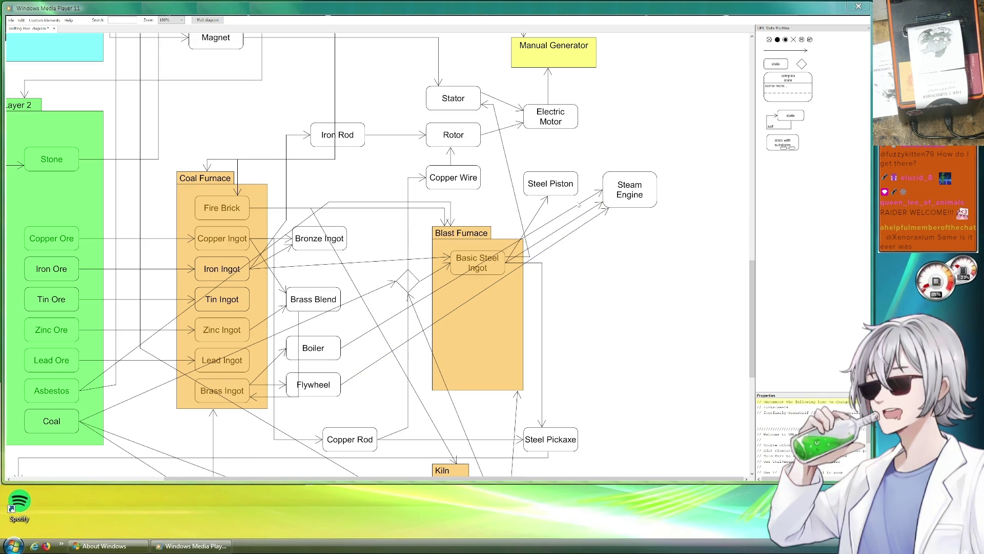
- Move the short arrow beside Steel Piston and connect it to Steam Engine
left_click(539, 239)
left_click_drag(538, 239, 599, 148)
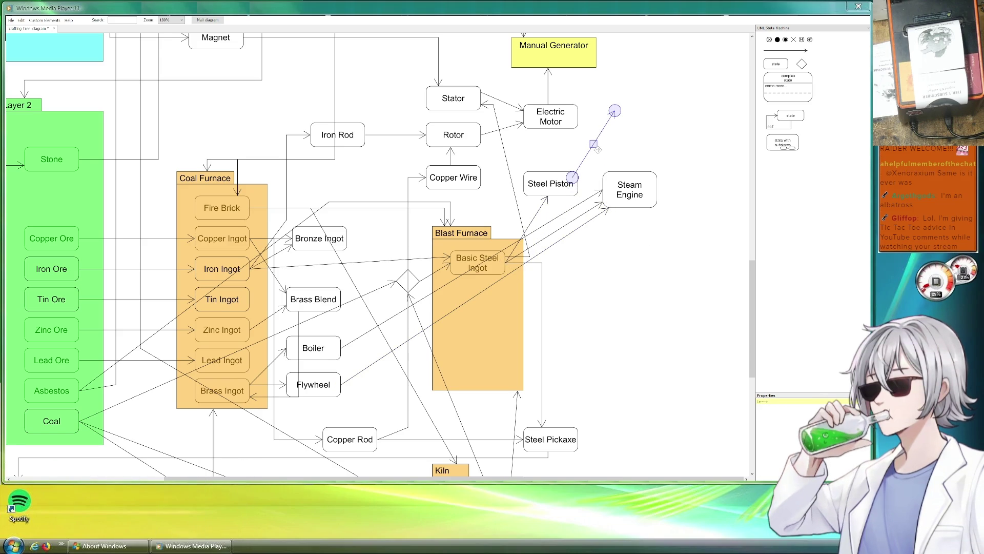
left_click_drag(616, 115, 604, 172)
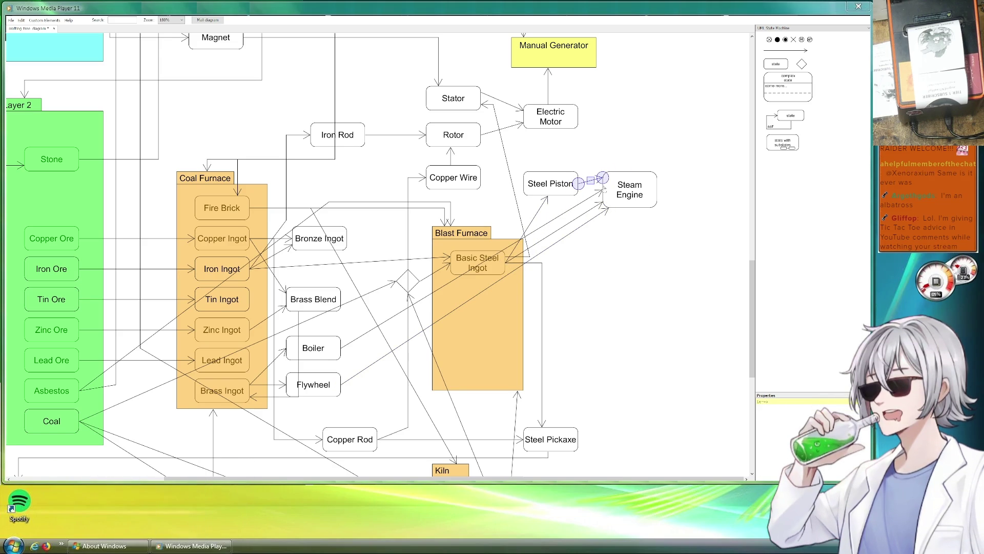
left_click(637, 140)
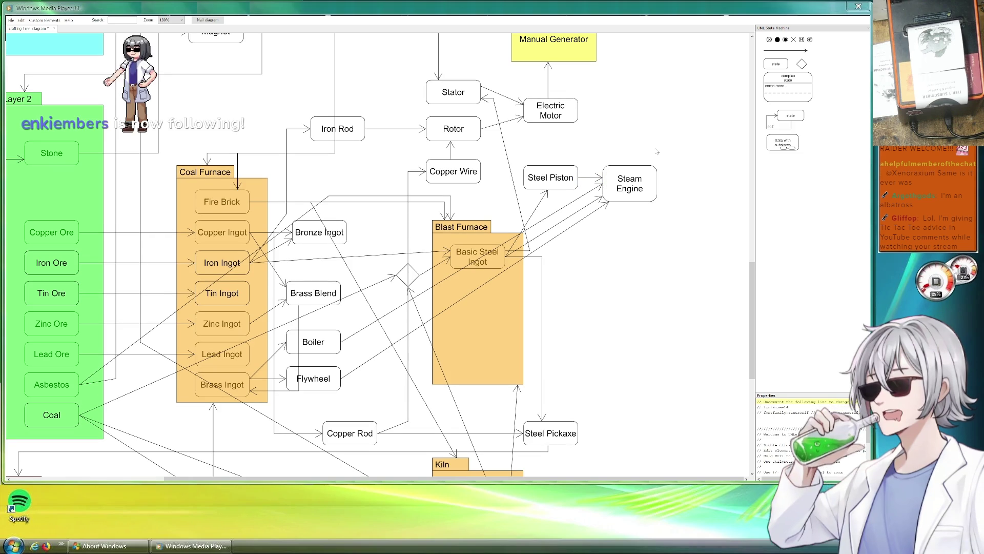
left_click_drag(733, 167, 587, 192)
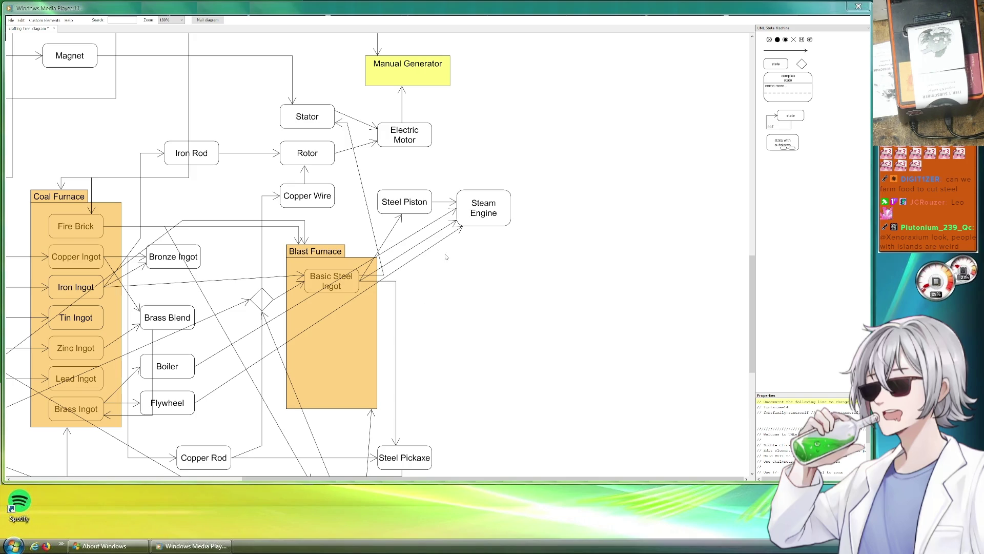
- Paste another copy of Steel Piston and move it above Steam Engine
left_click_drag(524, 275, 455, 305)
scroll(455, 305, "up", 5)
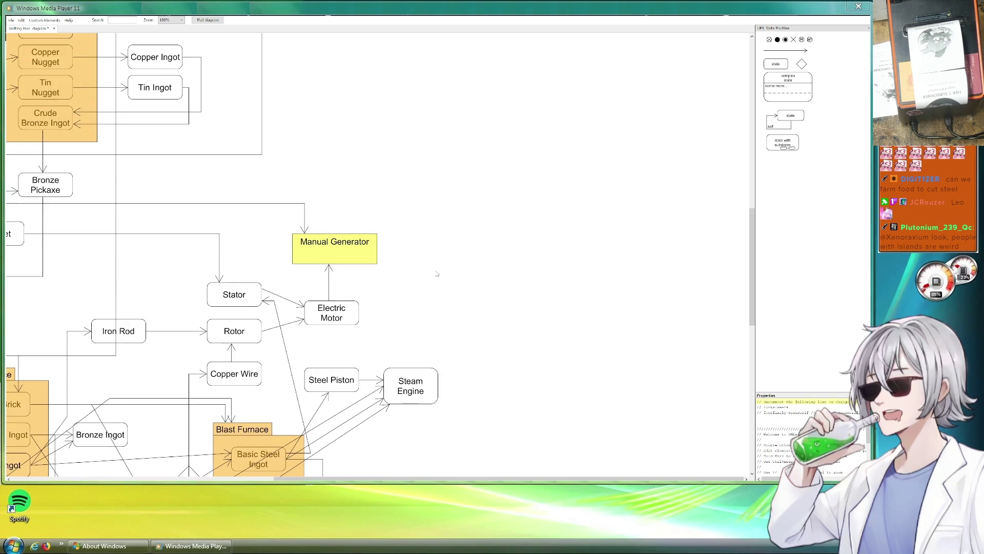
scroll(437, 275, "down", 4)
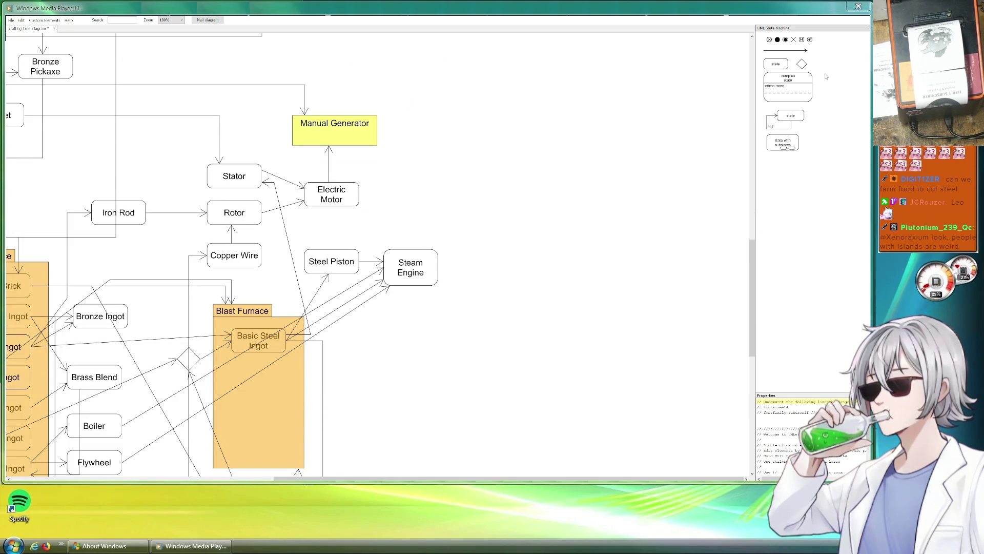
key("ctrl+v")
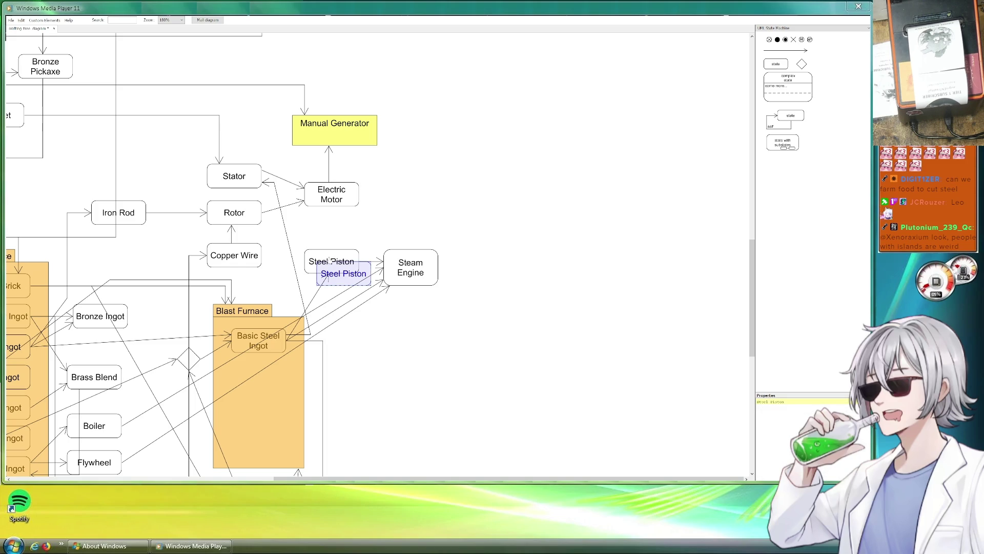
mouse_move(347, 279)
left_mouse_down()
mouse_move(407, 194)
mouse_move(360, 262)
left_mouse_up()
- Line up the Steel Piston copy directly above Steam Engine, then drag out a Blast Furnace container copy
left_click(410, 200)
left_click(506, 209)
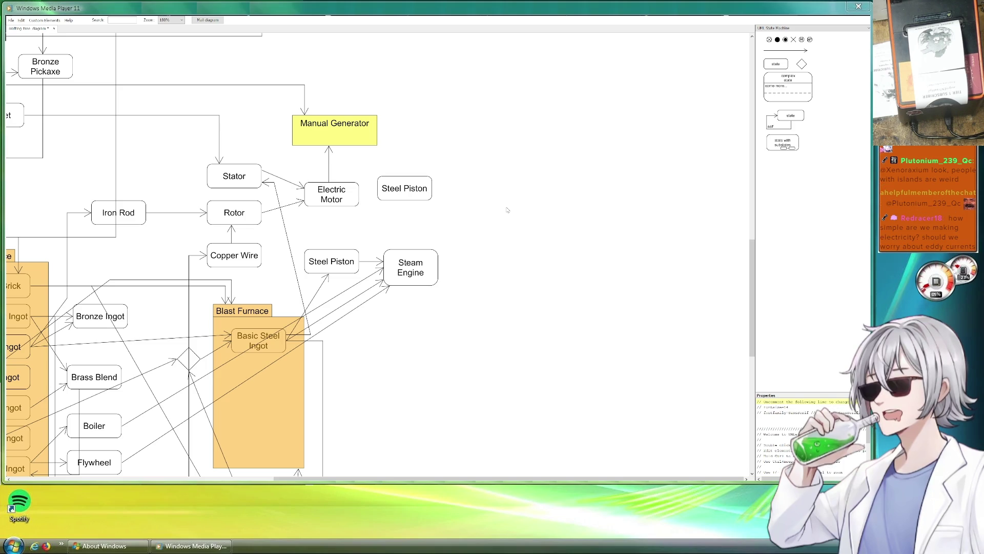
left_click_drag(419, 267, 425, 268)
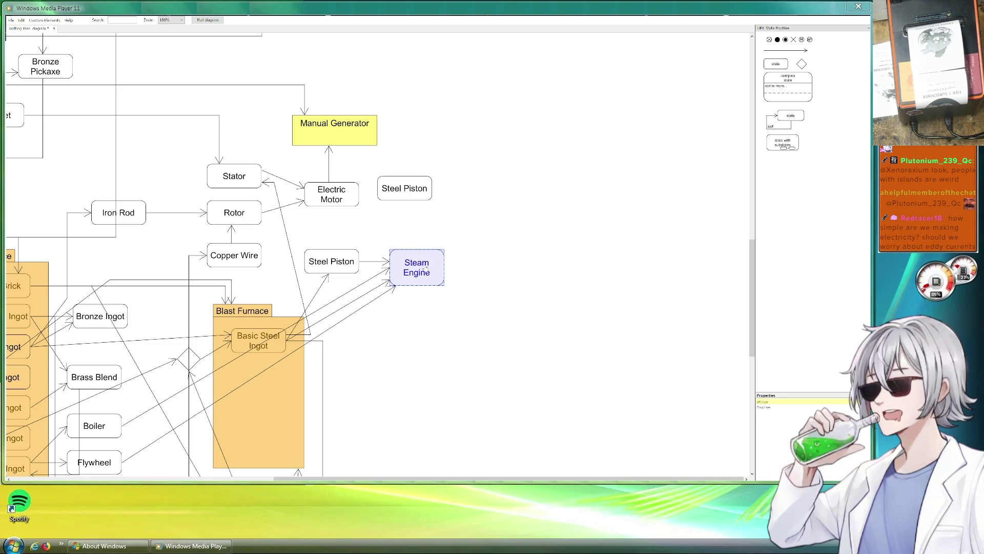
left_click_drag(416, 193, 428, 200)
left_click(502, 213)
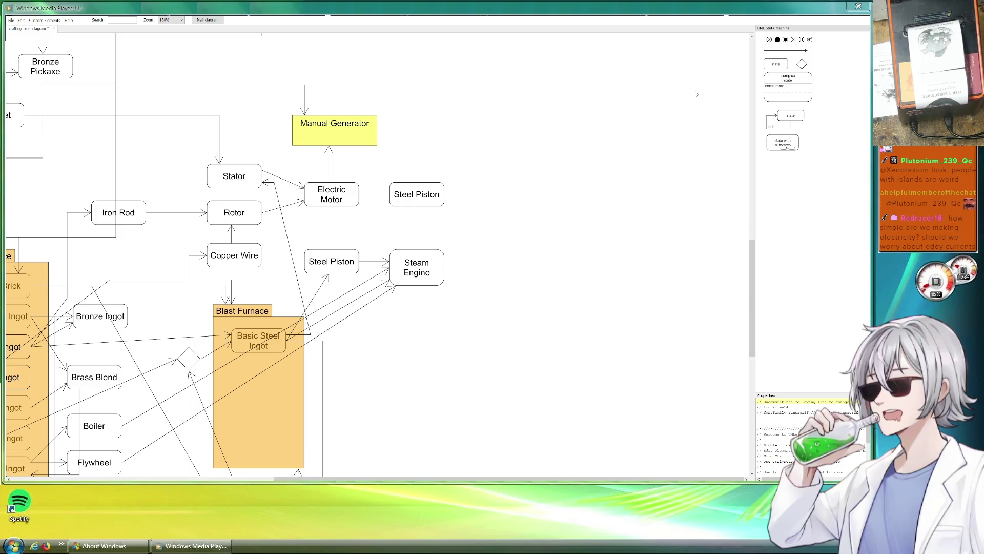
left_click_drag(240, 306, 251, 315)
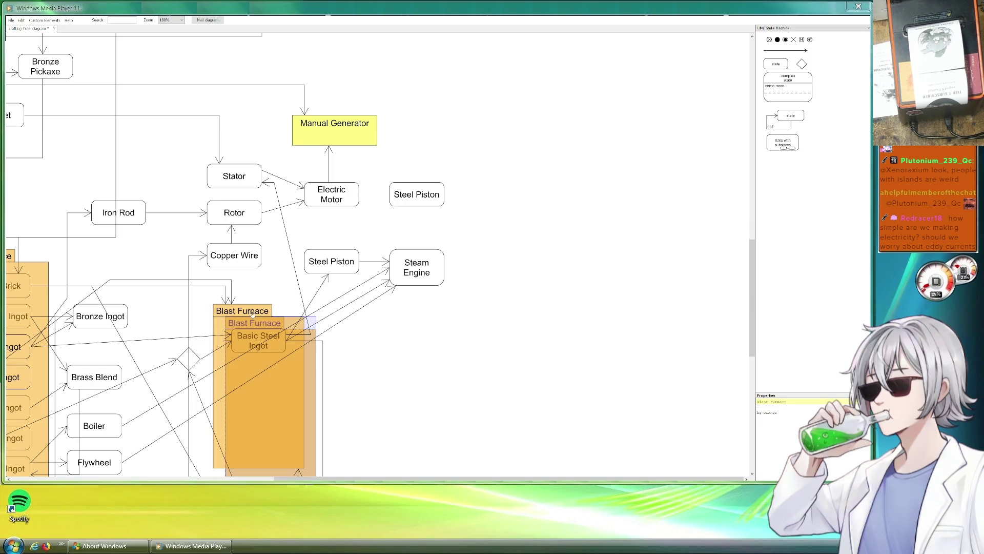
- Enclose Steel Piston and Steam Engine in the copied group and shift Manual Generator and its connector left
mouse_move(312, 324)
left_mouse_down()
mouse_move(493, 182)
mouse_move(460, 157)
left_mouse_up()
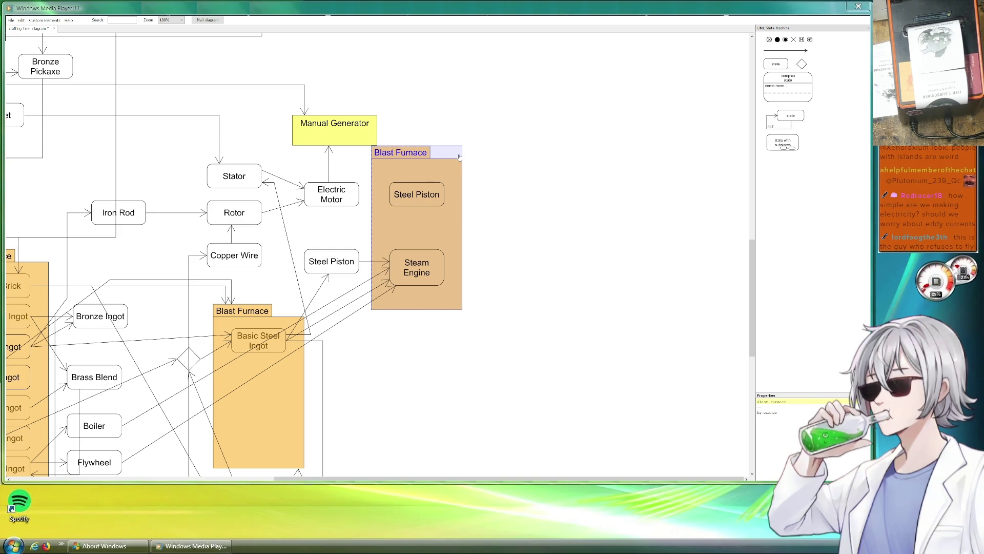
left_click_drag(359, 128, 332, 135)
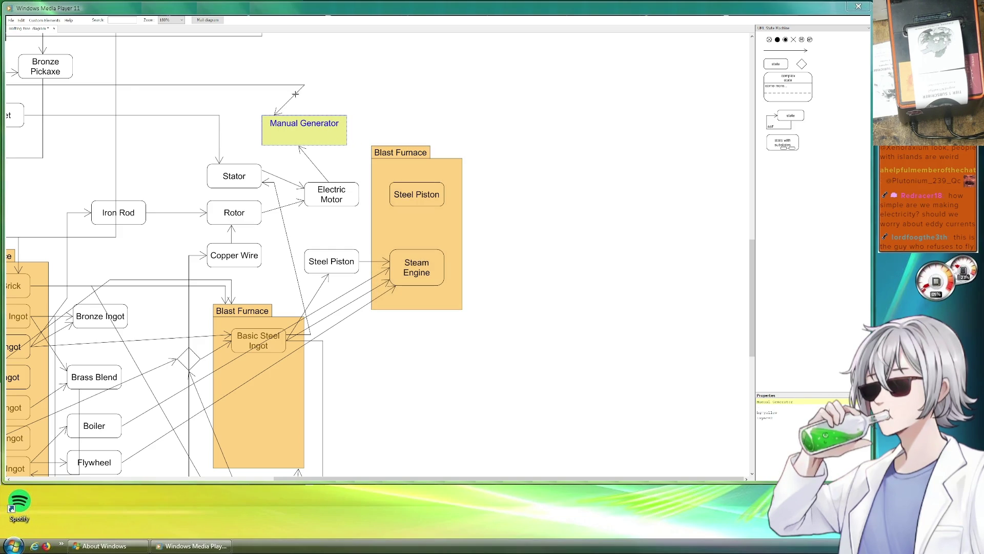
left_click(304, 85)
left_click_drag(305, 85, 274, 84)
left_click(298, 87)
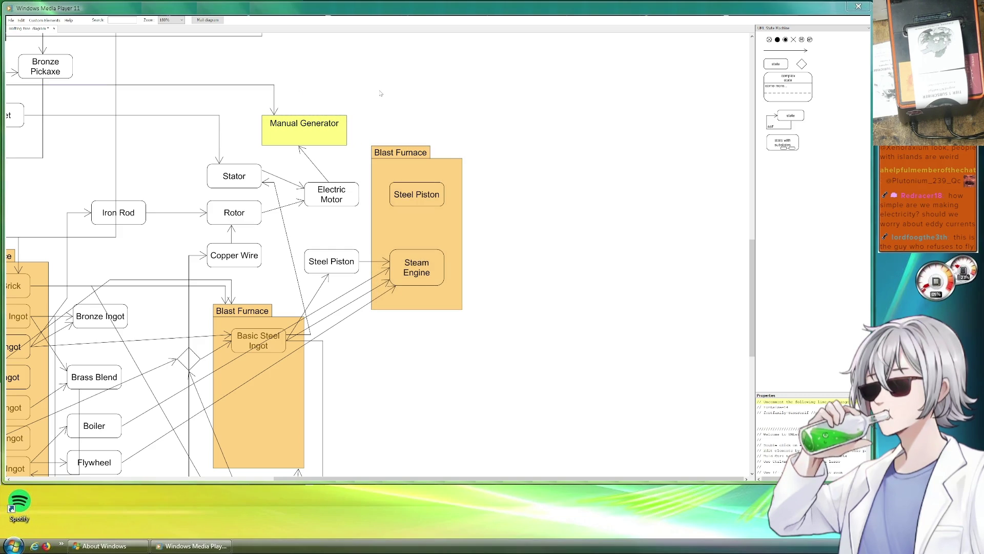
- Rename the upper group to 'Factory (T1)' and change its background to red
left_click(407, 152)
left_click(791, 403)
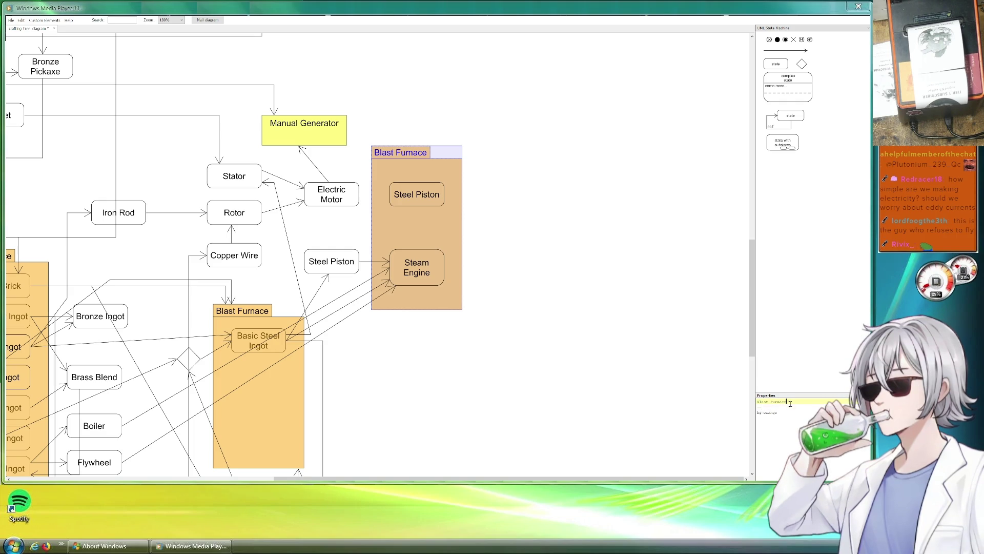
type("As")
key("BackSpace")
key("BackSpace")
key("BackSpace")
type("Factor")
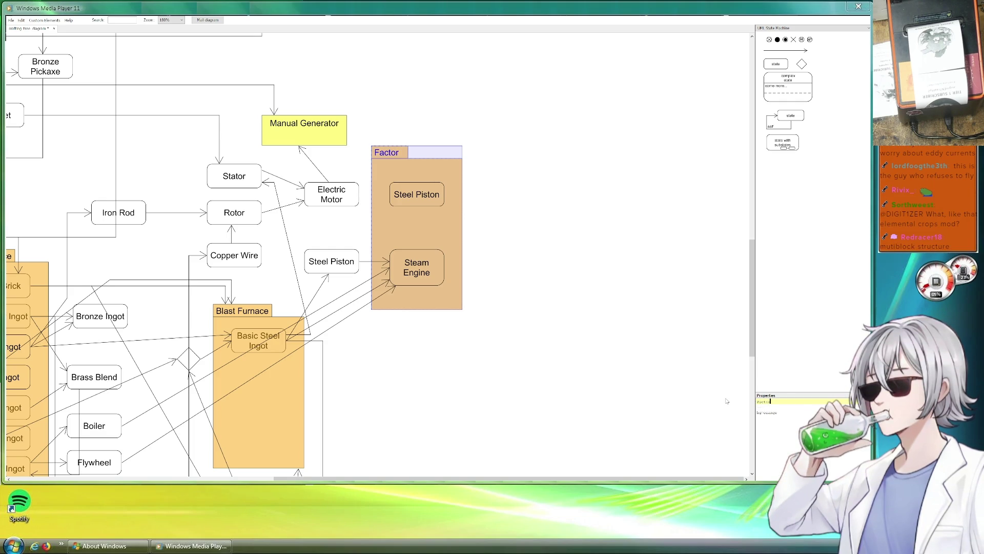
type("y (T1)")
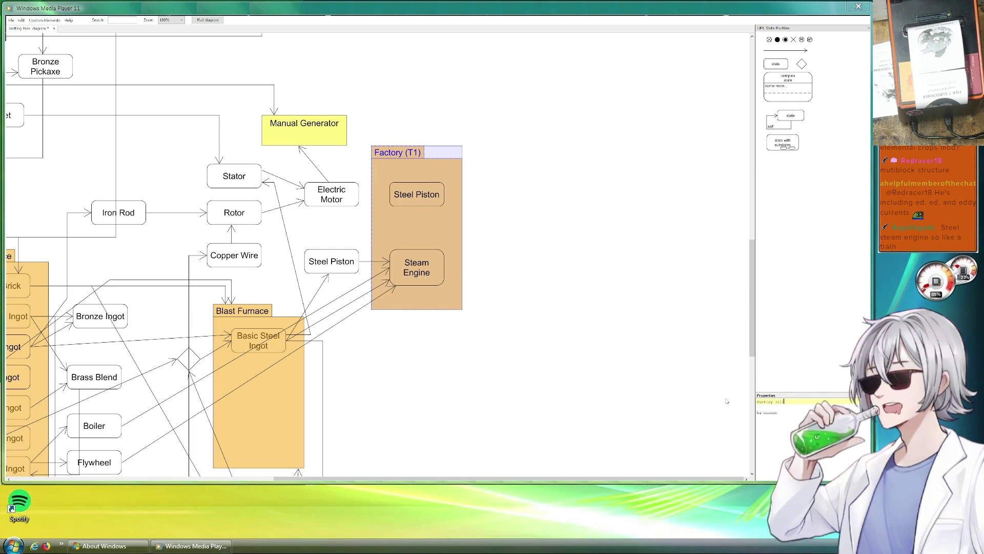
double_click(770, 412)
type("red")
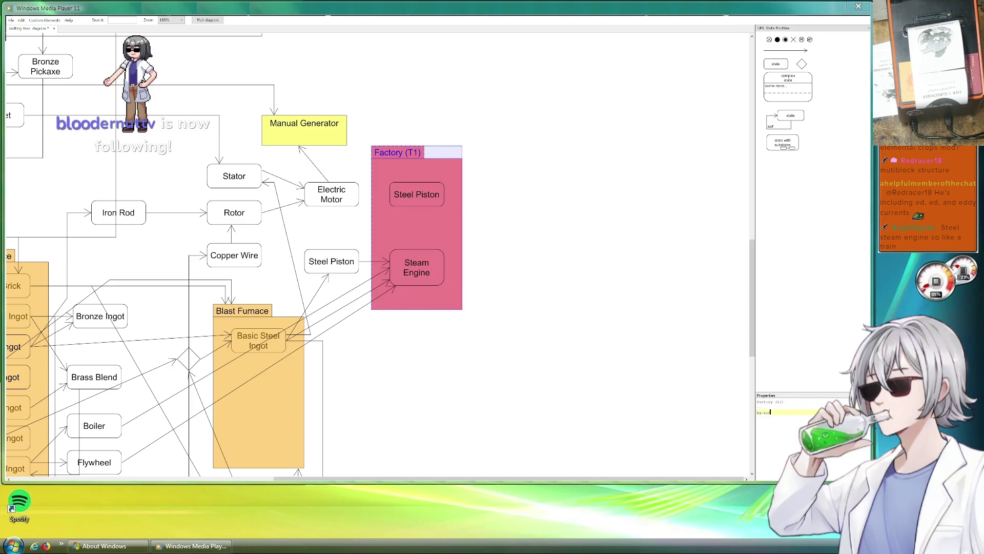
left_click(582, 340)
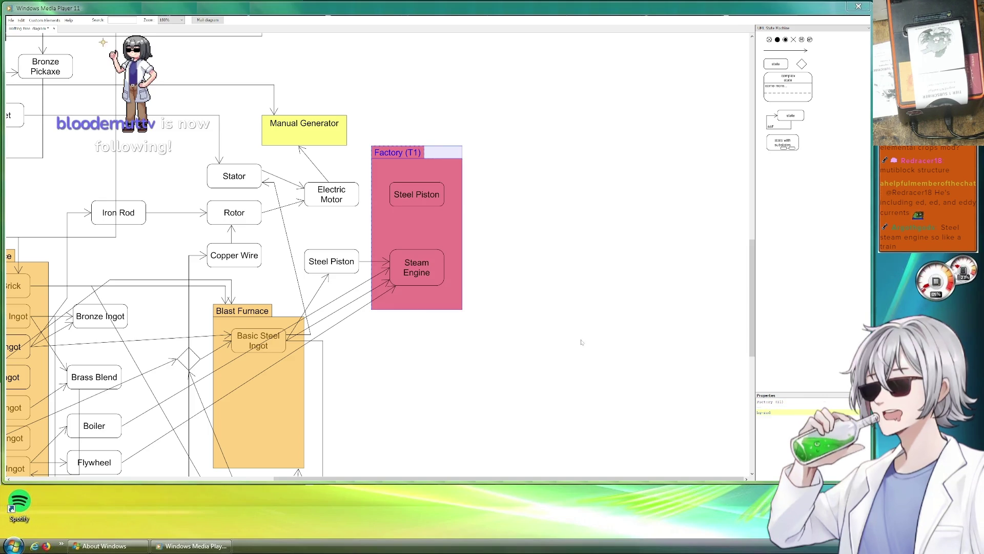
left_click(426, 198)
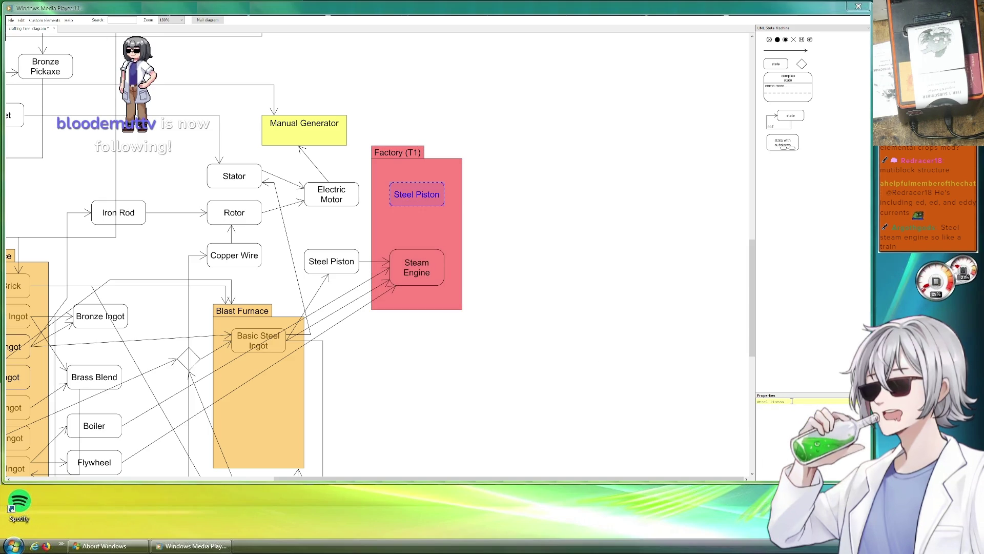
- Rename the Steel Piston box to 'Steam Generator' on two lines
left_click_drag(791, 403, 705, 400)
type("El")
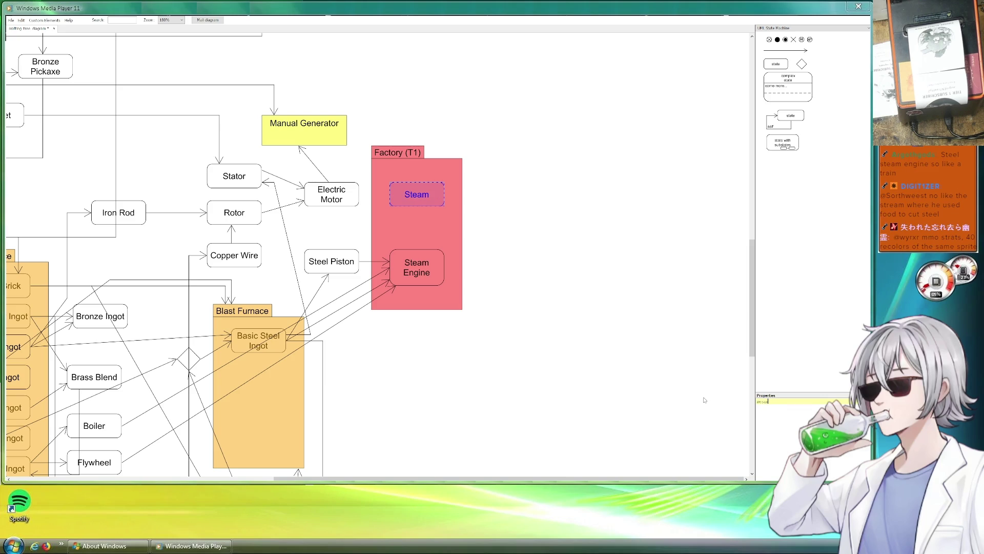
key("Return")
type("G")
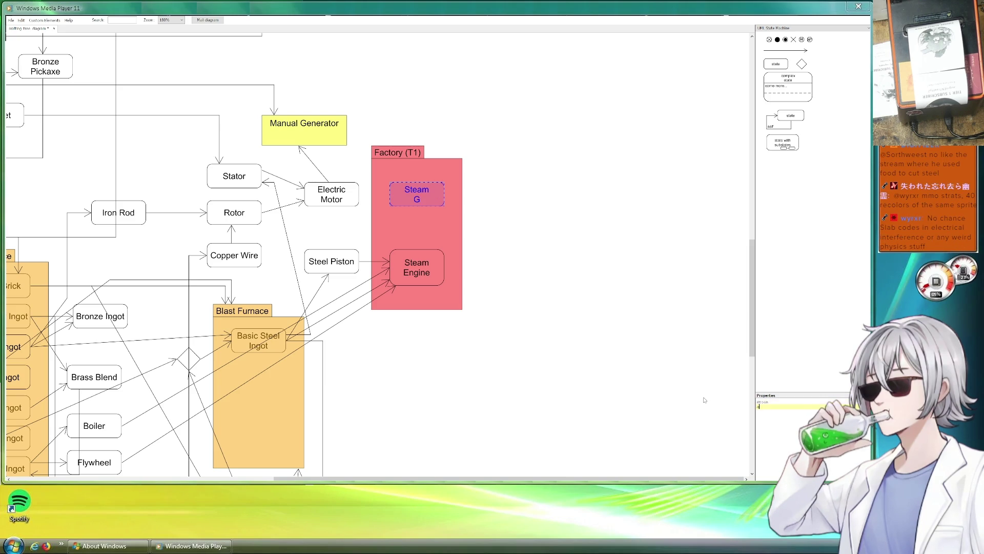
type("enerator")
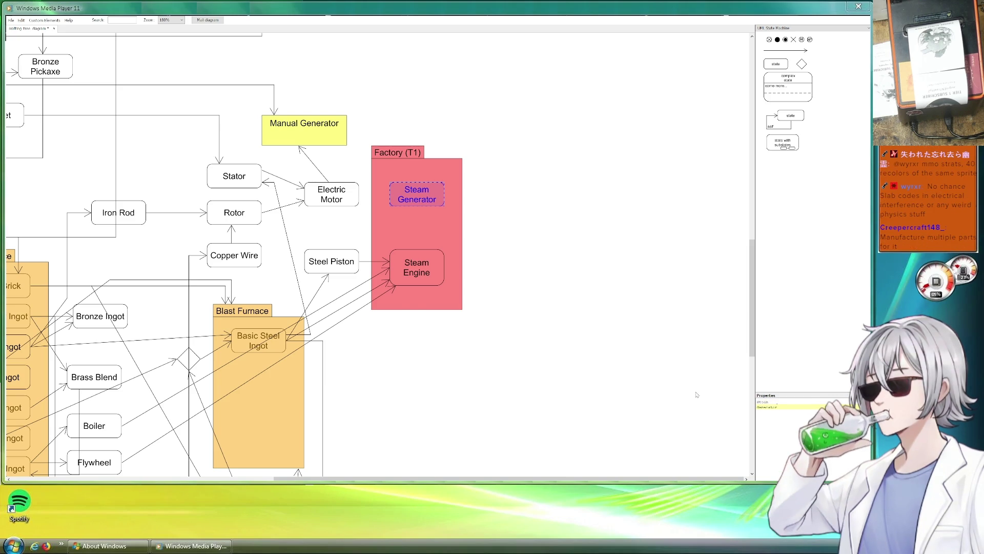
left_click(507, 245)
- Add relation arrows from Steam Engine and Electric Motor into Steam Generator
left_click(428, 263)
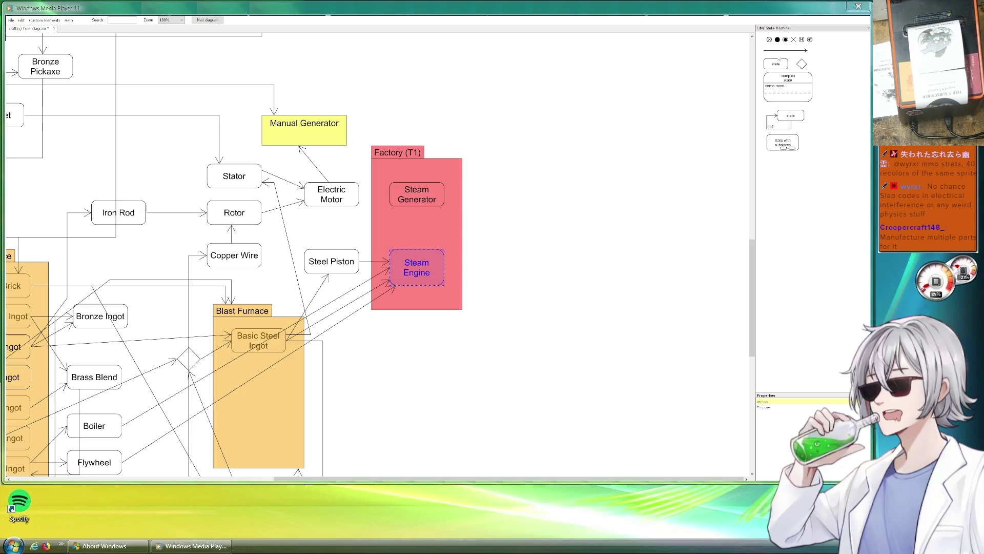
left_click(369, 261)
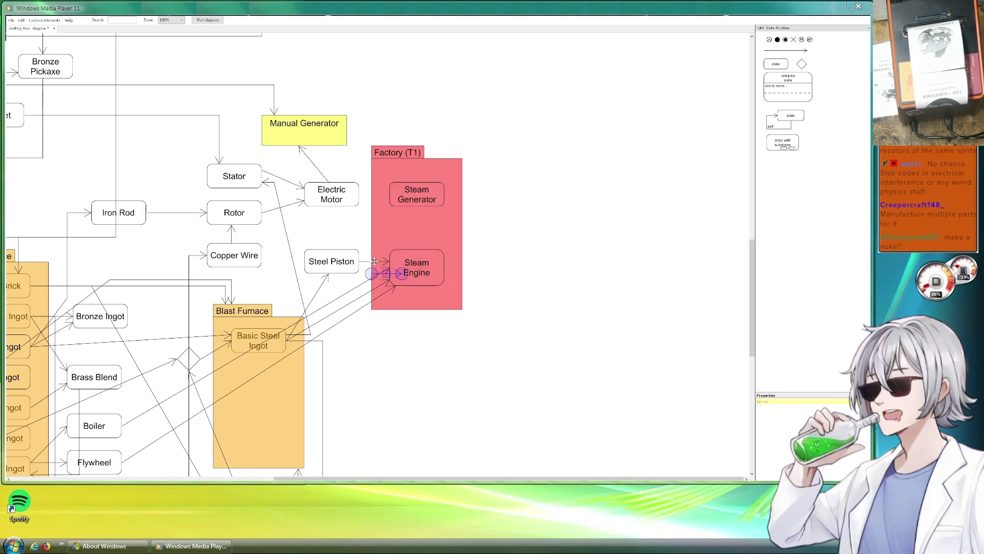
mouse_move(369, 261)
left_mouse_down()
mouse_move(434, 248)
mouse_move(413, 208)
left_mouse_up()
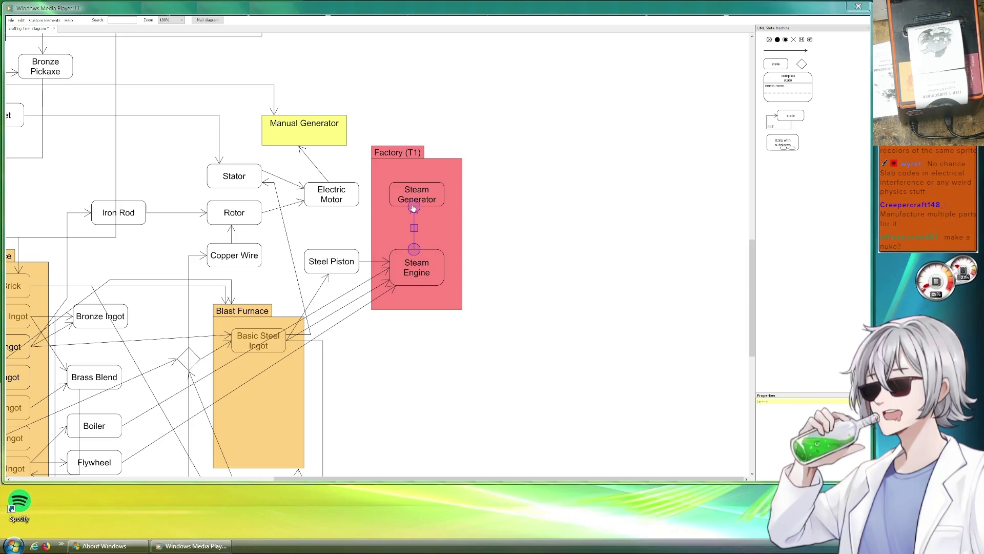
left_click(281, 206)
mouse_move(282, 207)
left_mouse_down()
mouse_move(421, 177)
mouse_move(384, 188)
mouse_move(390, 195)
left_mouse_up()
left_click(525, 205)
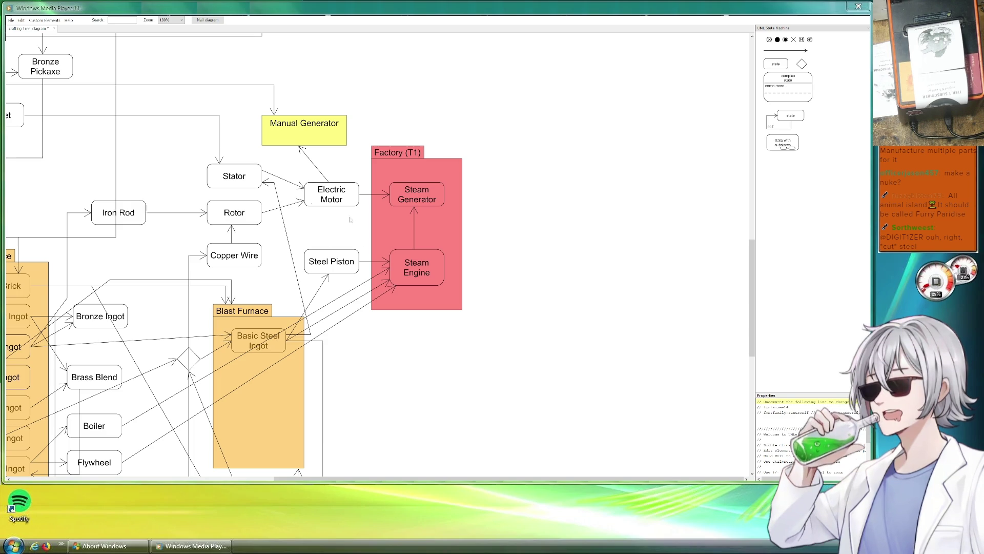
- Attach the Coal relation to the Coal Furnace's left edge and remove its bend so it runs straight
scroll(168, 339, "down", 2)
left_click_drag(151, 339, 352, 236)
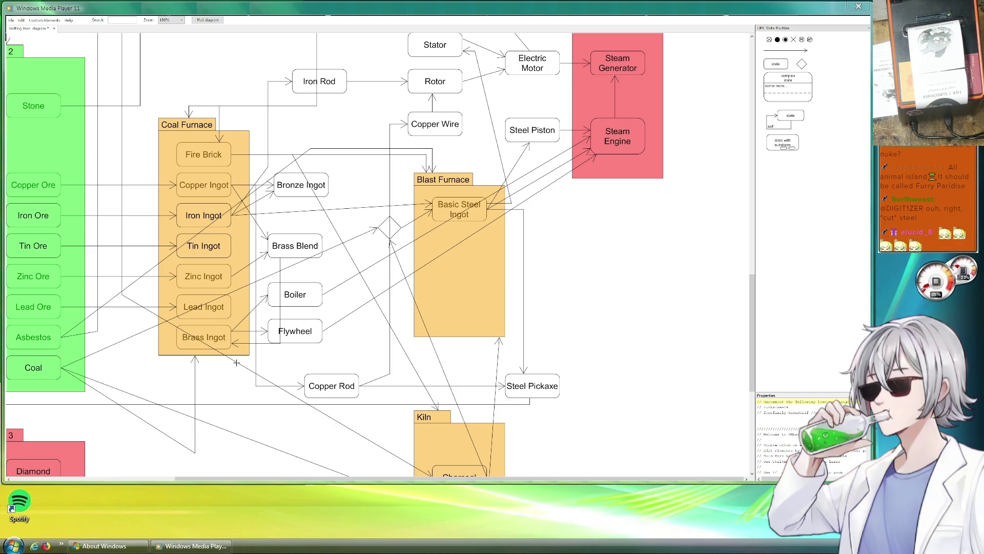
scroll(236, 363, "down", 2)
scroll(486, 348, "up", 4)
scroll(486, 348, "down", 7)
left_click_drag(556, 377, 554, 336)
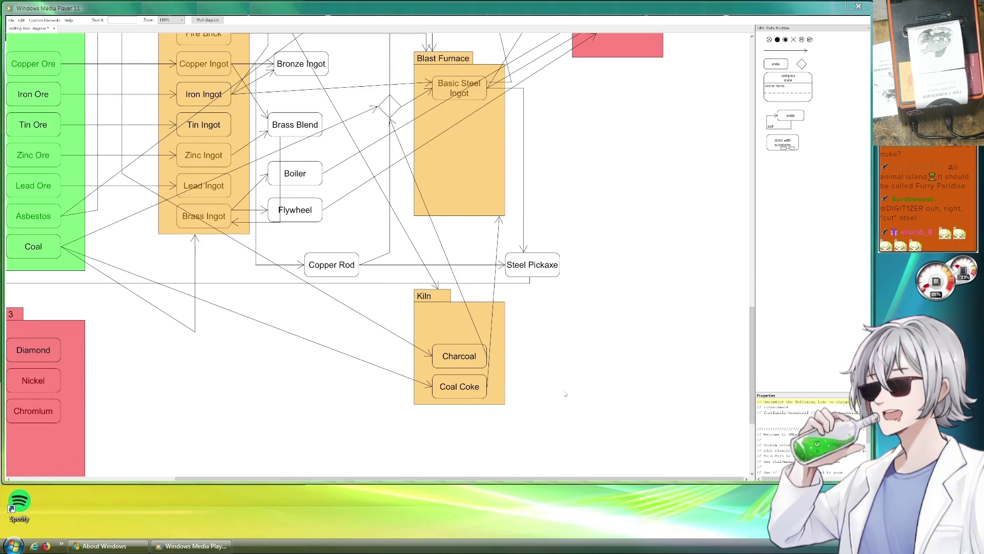
scroll(559, 392, "down", 4)
scroll(558, 392, "left", 7)
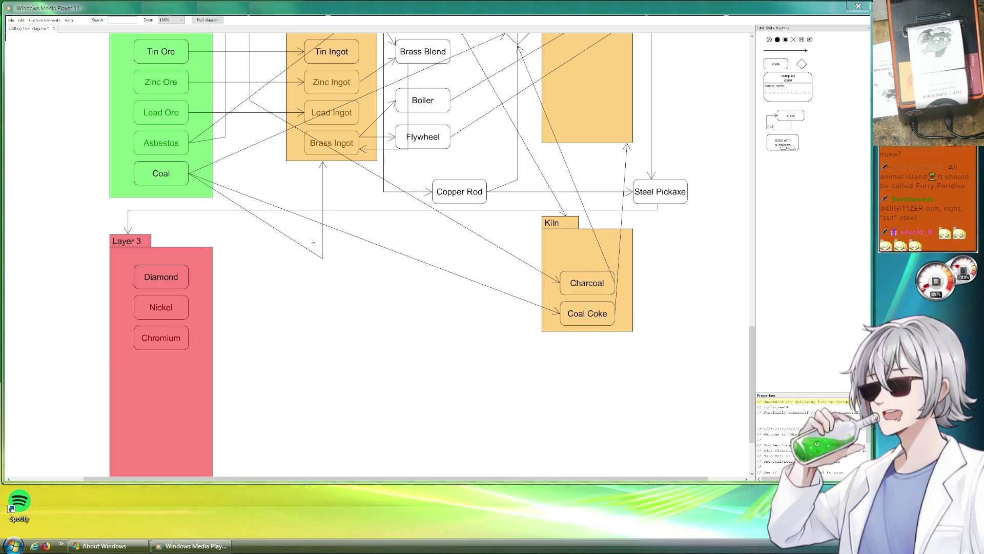
left_click(322, 260)
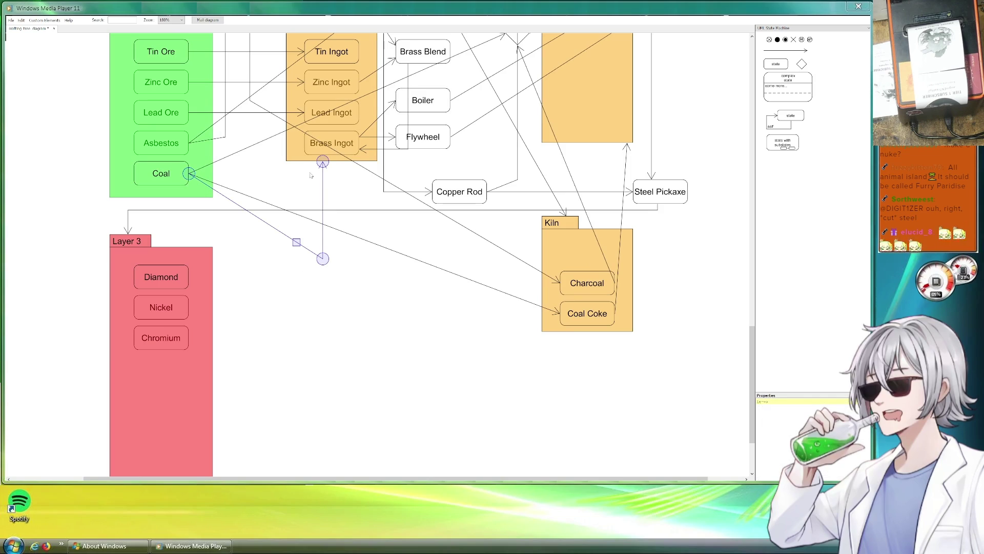
mouse_move(323, 163)
left_mouse_down()
mouse_move(277, 154)
mouse_move(286, 155)
left_mouse_up()
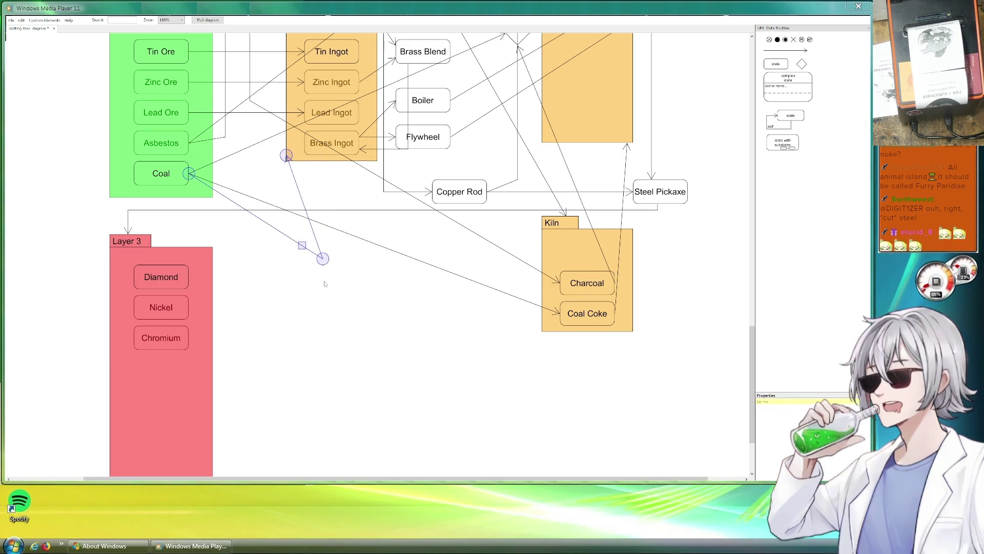
mouse_move(322, 259)
left_mouse_down()
mouse_move(211, 177)
mouse_move(191, 176)
left_mouse_up()
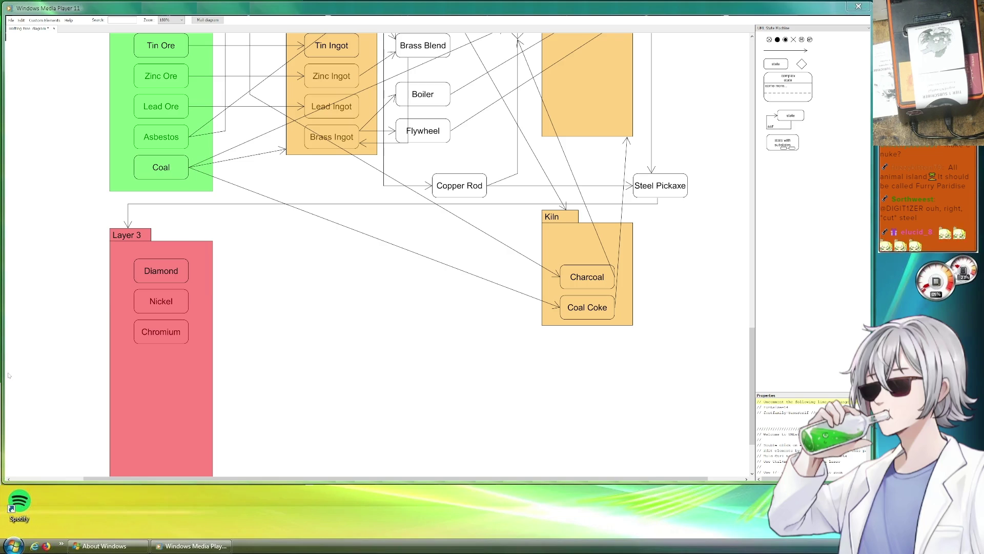
scroll(343, 306, "up", 5)
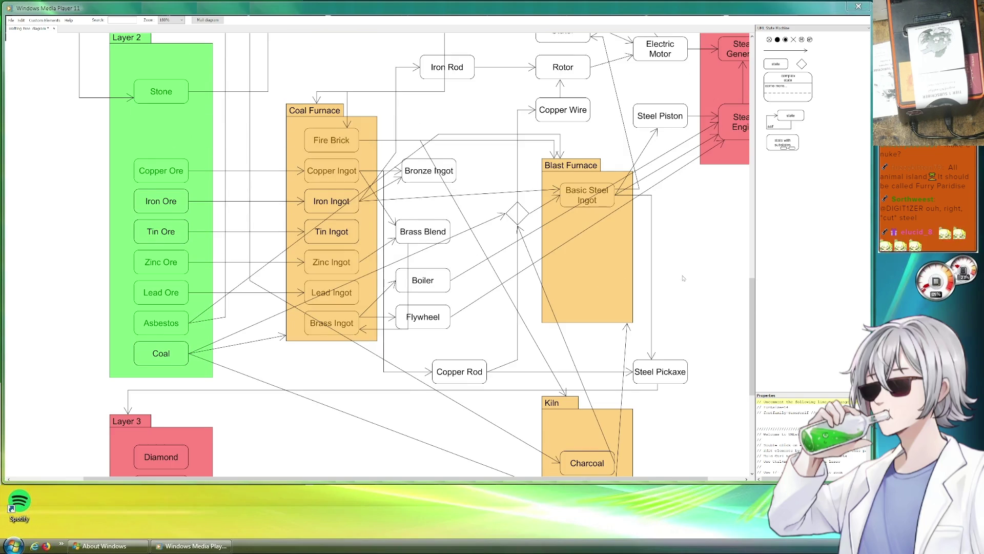
- Pan past the furnaces to view Factory (T1), Electric Motor, Coal Furnace and Manual Generator
scroll(168, 315, "down", 5)
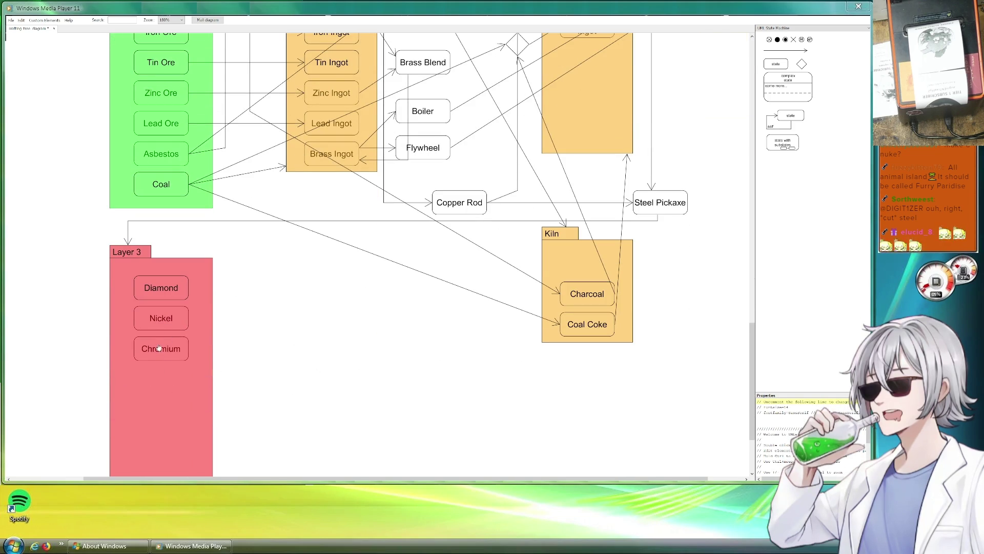
scroll(385, 334, "right", 8)
scroll(389, 331, "up", 2)
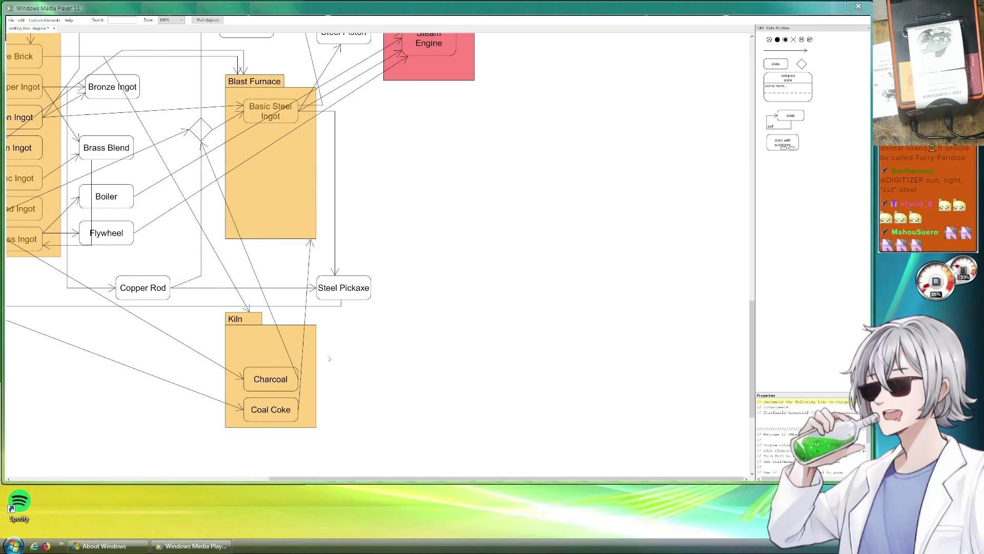
left_click_drag(431, 295, 359, 402)
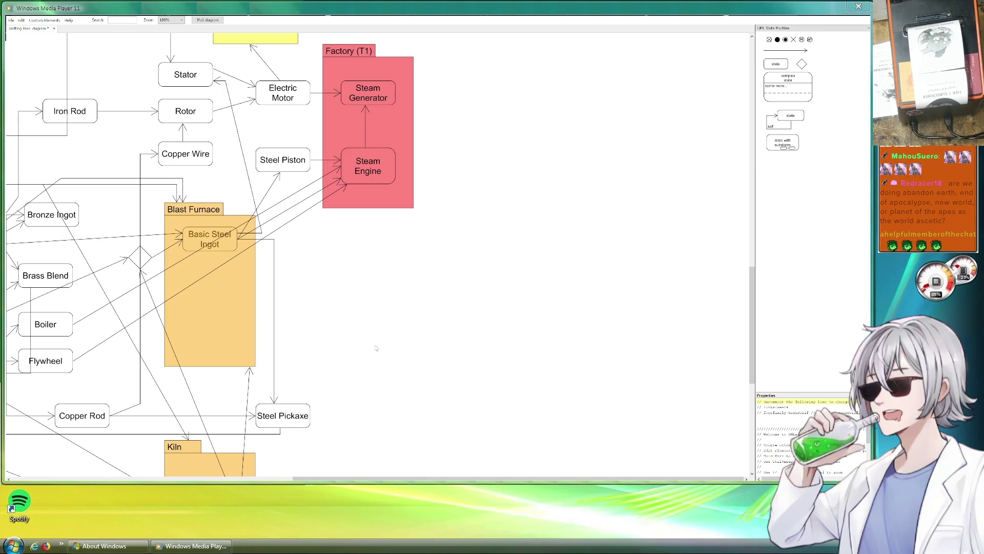
left_click_drag(303, 306, 497, 349)
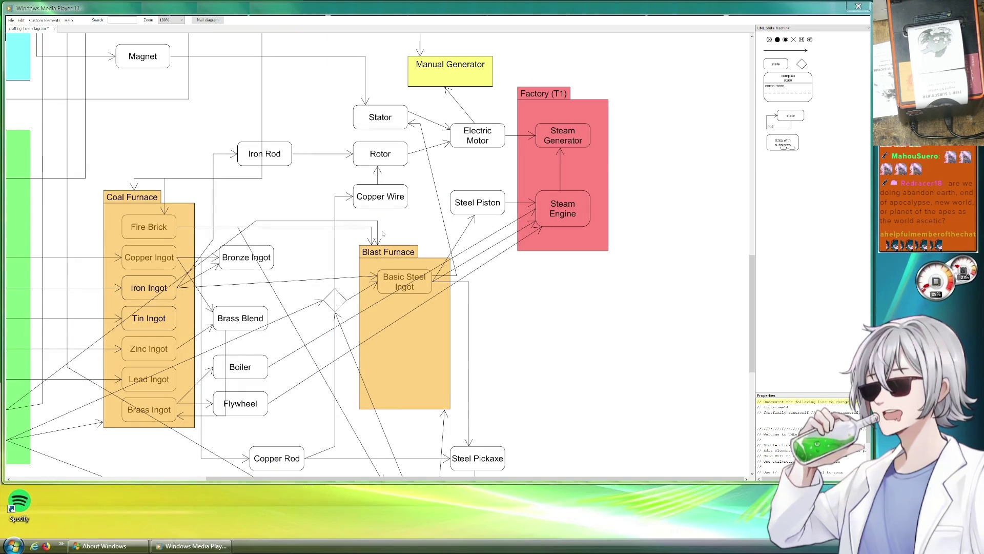
scroll(405, 225, "up", 5)
scroll(404, 225, "right", 5)
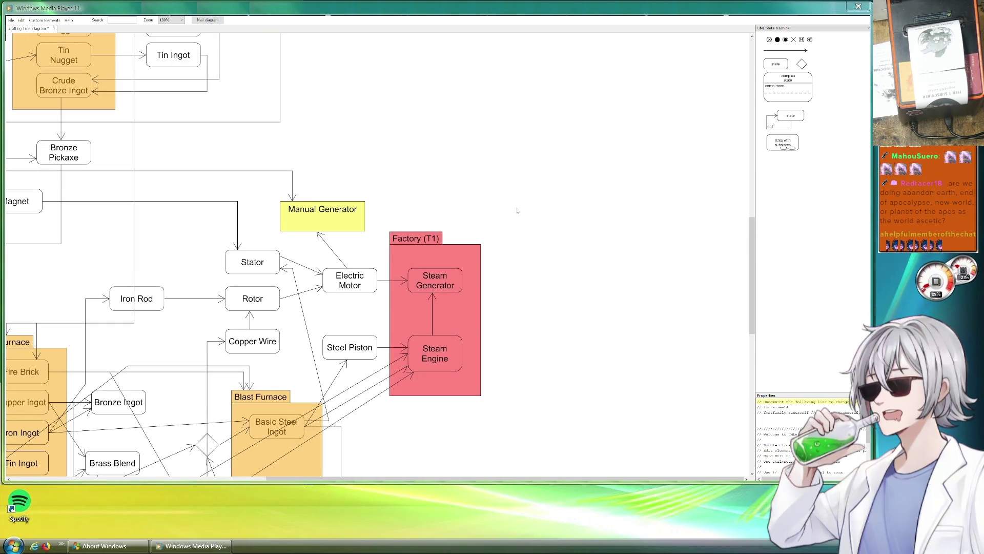
scroll(457, 190, "up", 10)
scroll(457, 190, "right", 2)
scroll(396, 233, "left", 8)
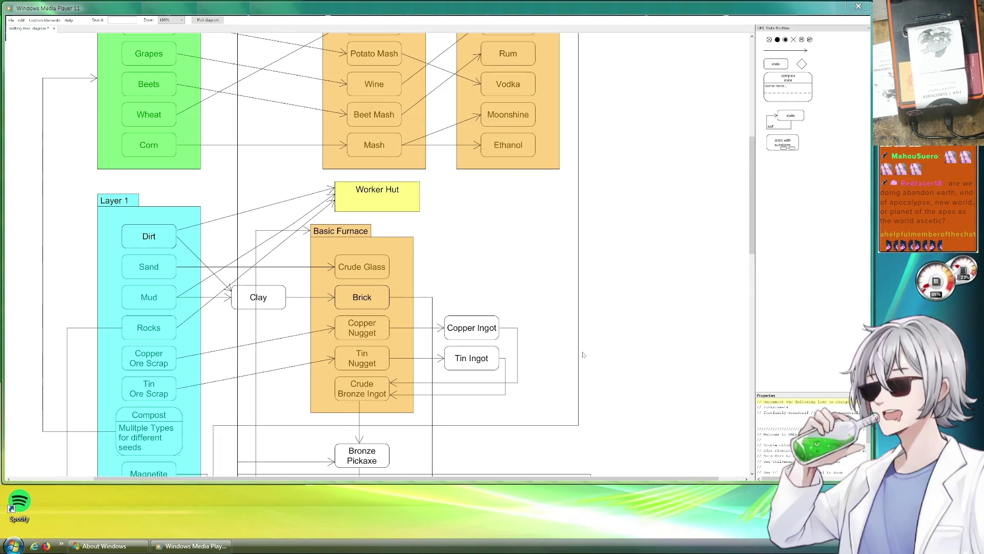
scroll(502, 399, "up", 1)
scroll(507, 369, "up", 5)
scroll(513, 339, "right", 4)
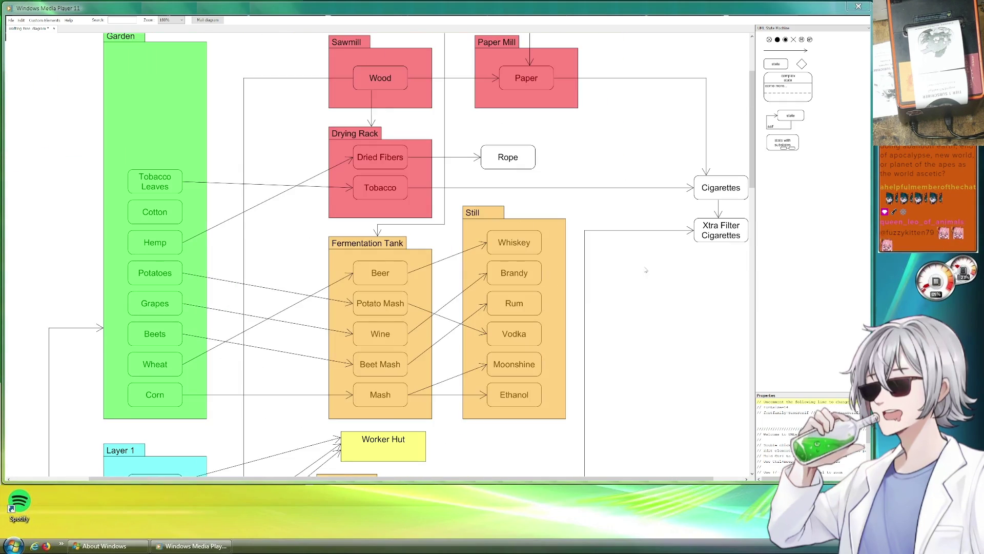
scroll(513, 339, "up", 1)
scroll(514, 339, "right", 1)
scroll(547, 222, "up", 4)
scroll(548, 222, "right", 2)
scroll(575, 205, "up", 2)
scroll(574, 204, "right", 2)
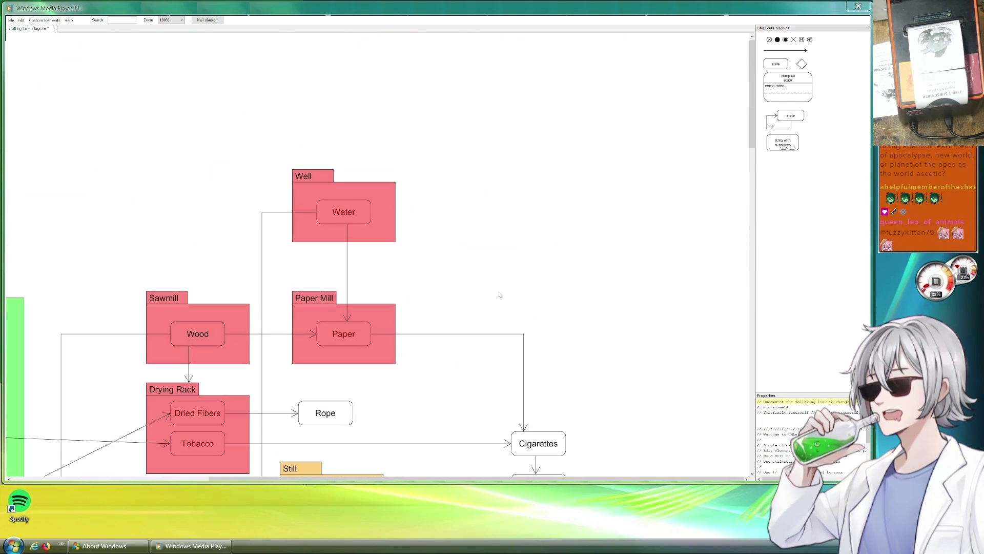
scroll(508, 279, "down", 5)
scroll(508, 280, "left", 3)
scroll(570, 204, "up", 1)
scroll(571, 204, "right", 1)
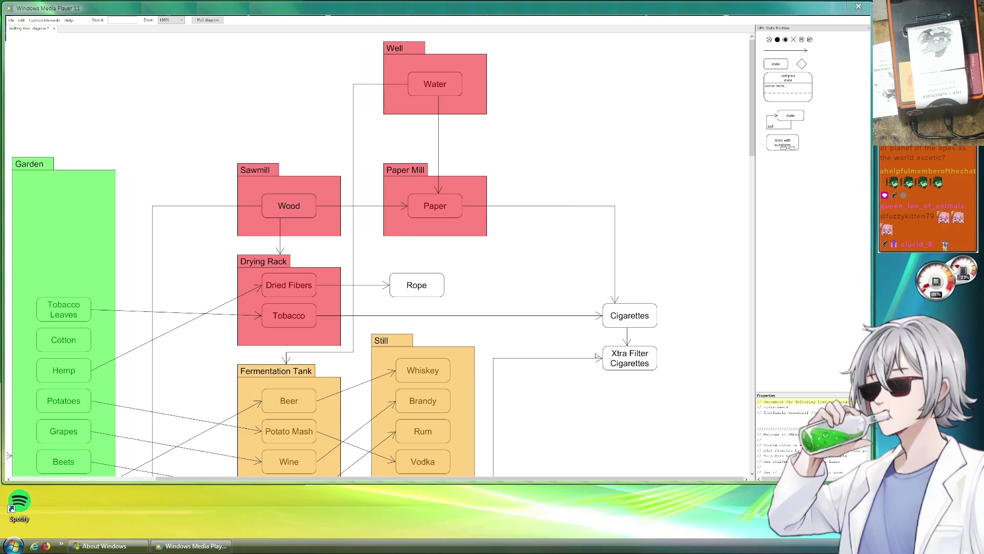
scroll(560, 282, "down", 3)
scroll(559, 282, "right", 1)
scroll(640, 292, "right", 1)
scroll(640, 306, "up", 3)
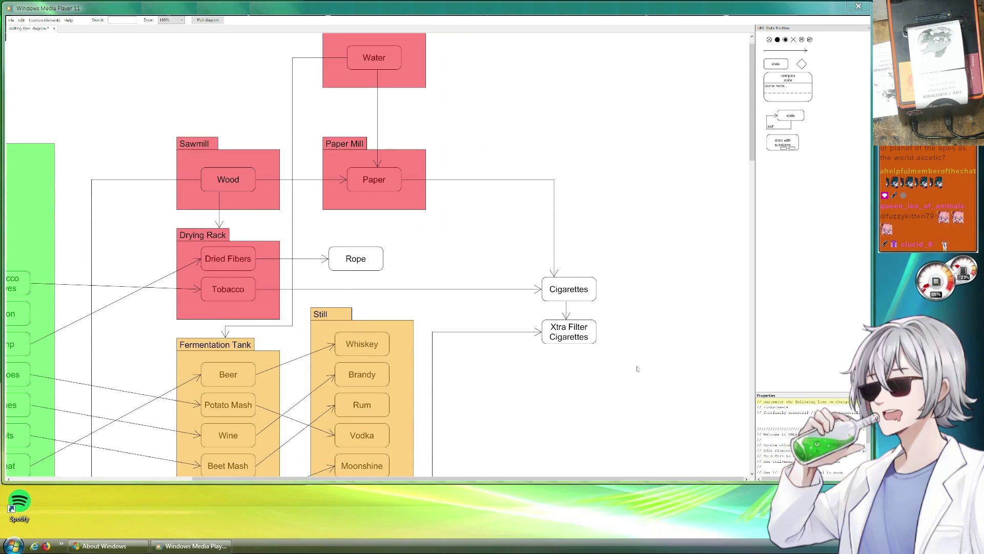
scroll(590, 373, "down", 5)
scroll(590, 374, "right", 2)
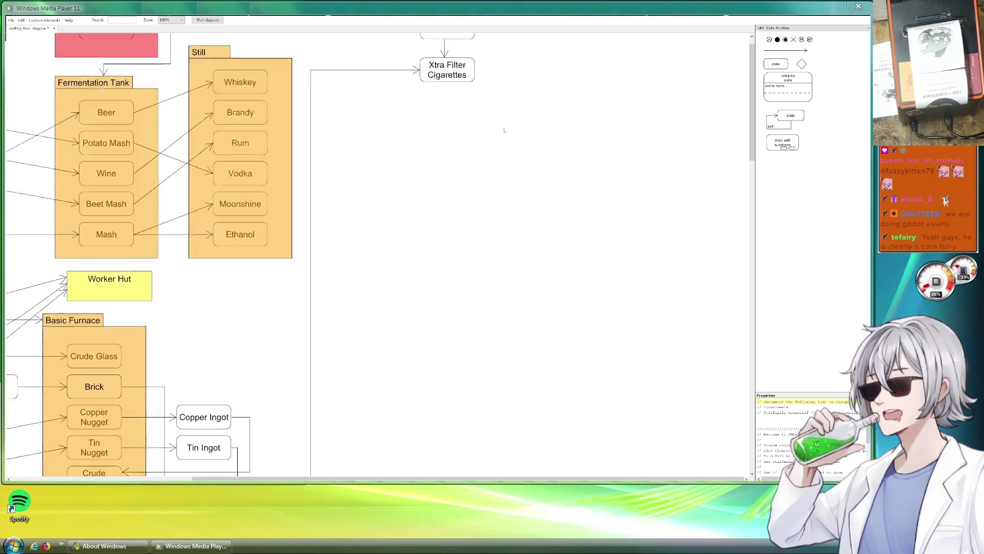
scroll(544, 371, "up", 5)
mouse_move(544, 372)
left_mouse_down()
mouse_move(521, 345)
mouse_move(536, 377)
mouse_move(441, 184)
left_mouse_up()
scroll(479, 367, "down", 10)
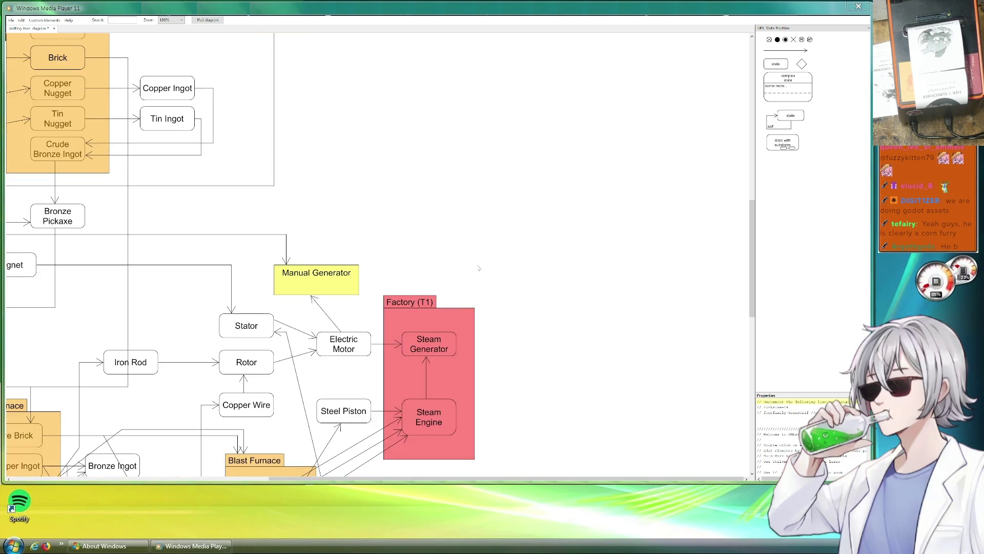
left_click(445, 143)
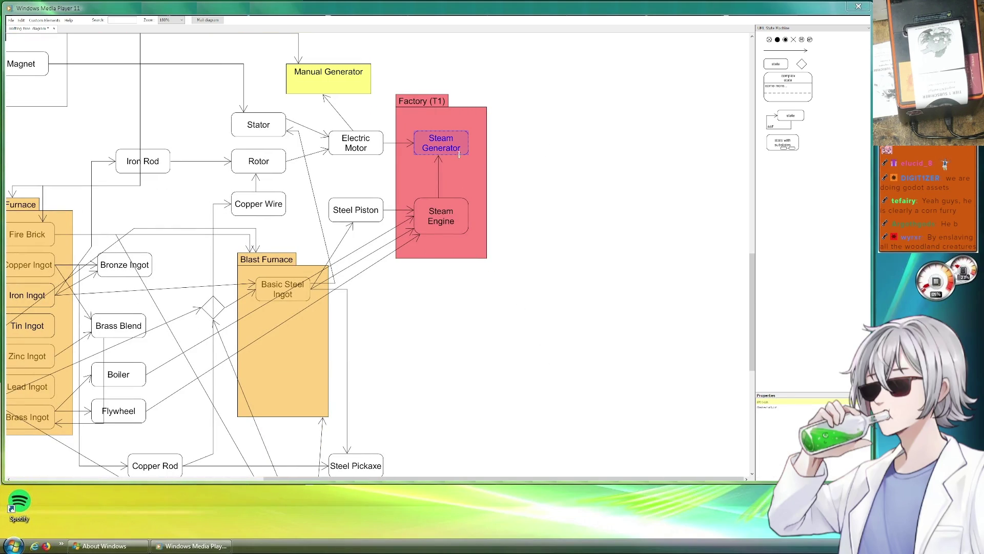
left_click(445, 144)
left_click(533, 163)
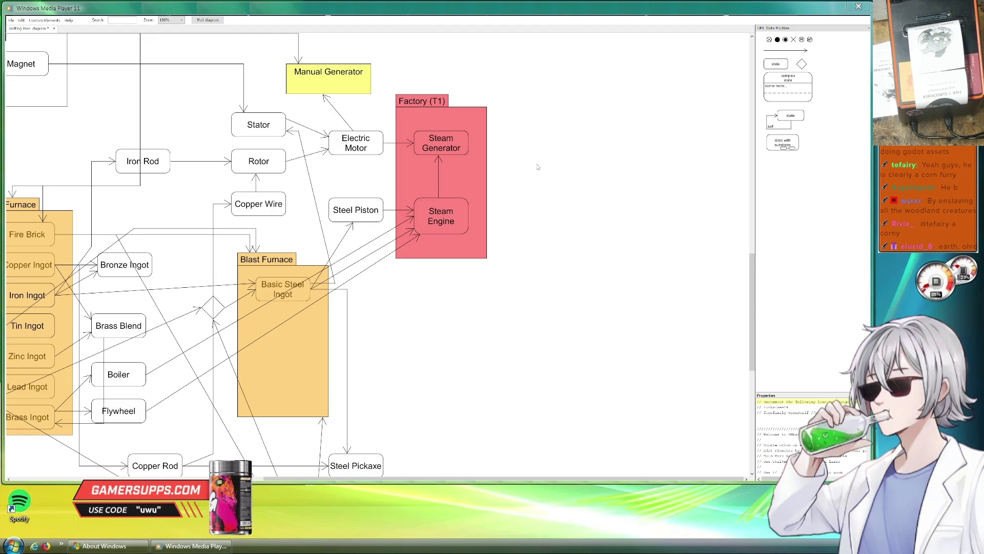
left_click_drag(536, 165, 530, 217)
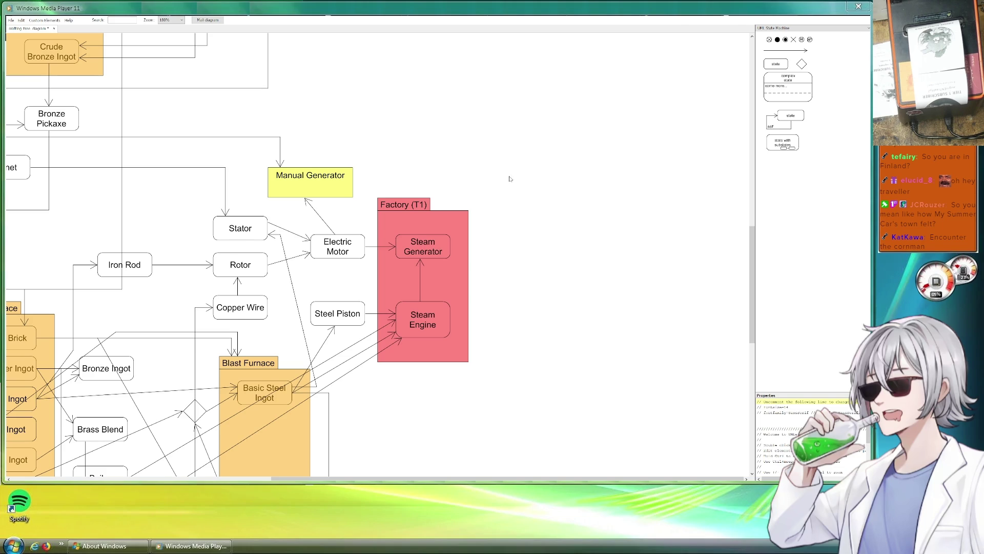
scroll(508, 177, "down", 3)
scroll(508, 190, "up", 7)
left_click_drag(419, 167, 582, 215)
mouse_move(376, 113)
left_mouse_down()
mouse_move(484, 179)
mouse_move(484, 192)
mouse_move(566, 228)
left_mouse_up()
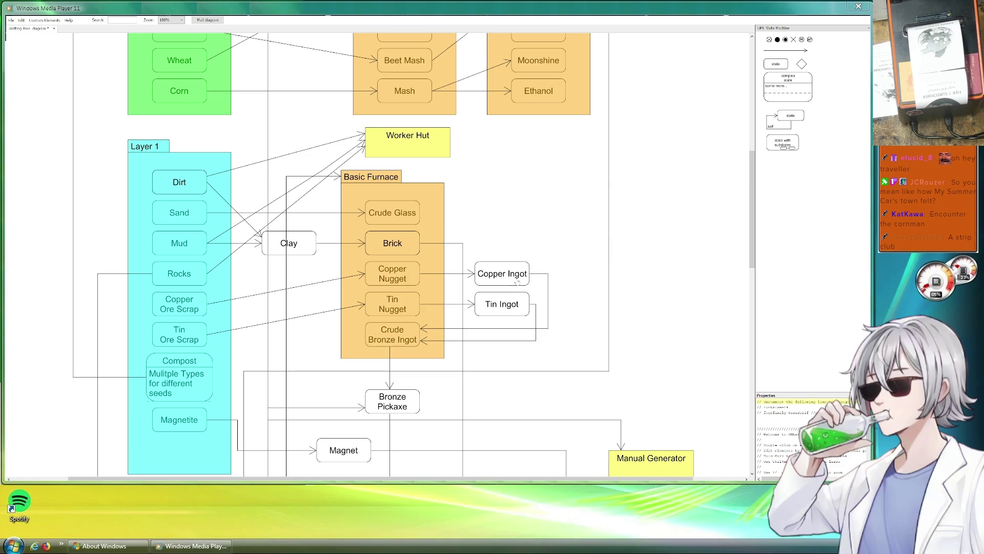
left_click(513, 276)
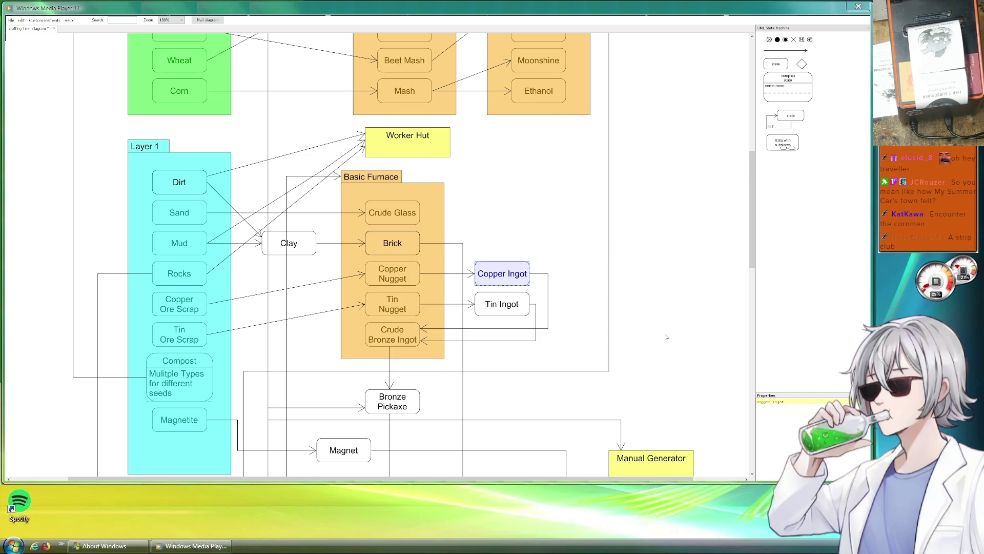
left_click(655, 224)
scroll(651, 236, "up", 5)
scroll(649, 252, "up", 5)
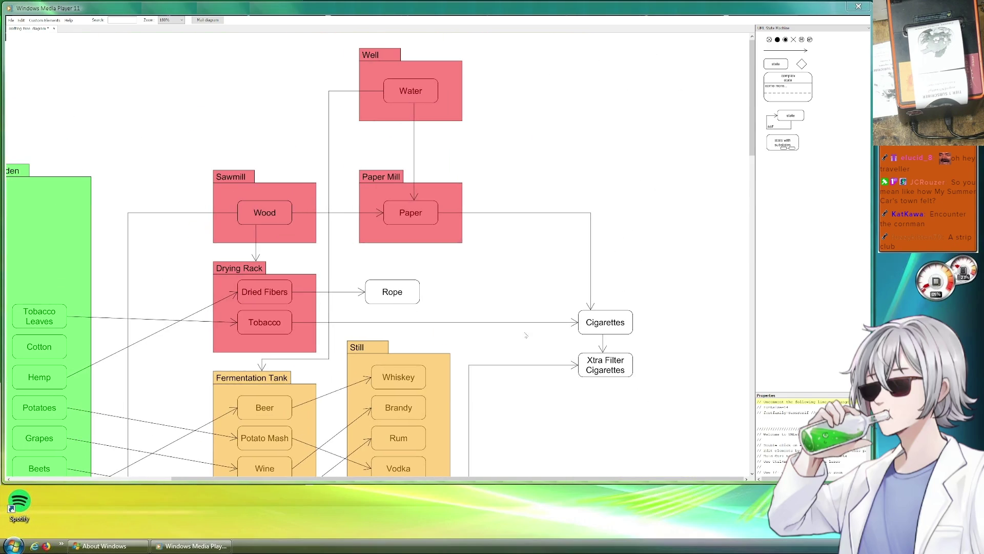
scroll(648, 277, "left", 3)
scroll(648, 279, "down", 3)
scroll(648, 279, "right", 3)
scroll(578, 310, "up", 4)
scroll(578, 310, "right", 2)
scroll(561, 409, "down", 1)
scroll(559, 390, "up", 1)
scroll(560, 418, "up", 1)
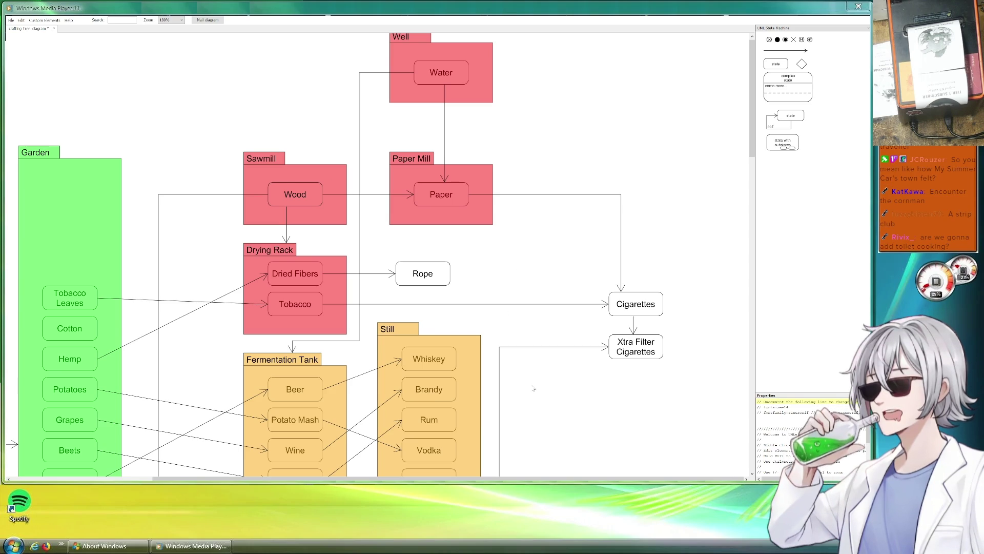
scroll(548, 394, "down", 3)
scroll(539, 407, "up", 3)
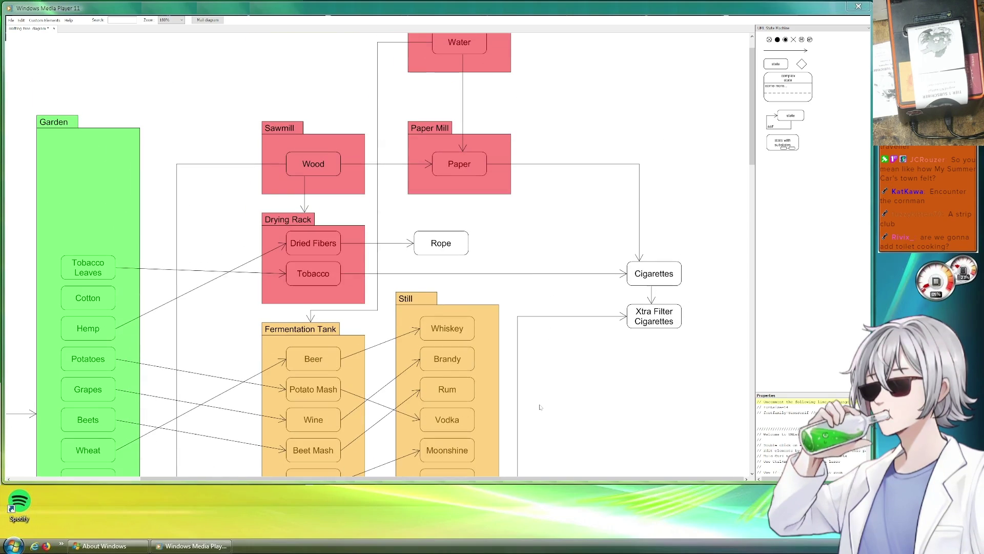
scroll(526, 232, "up", 1)
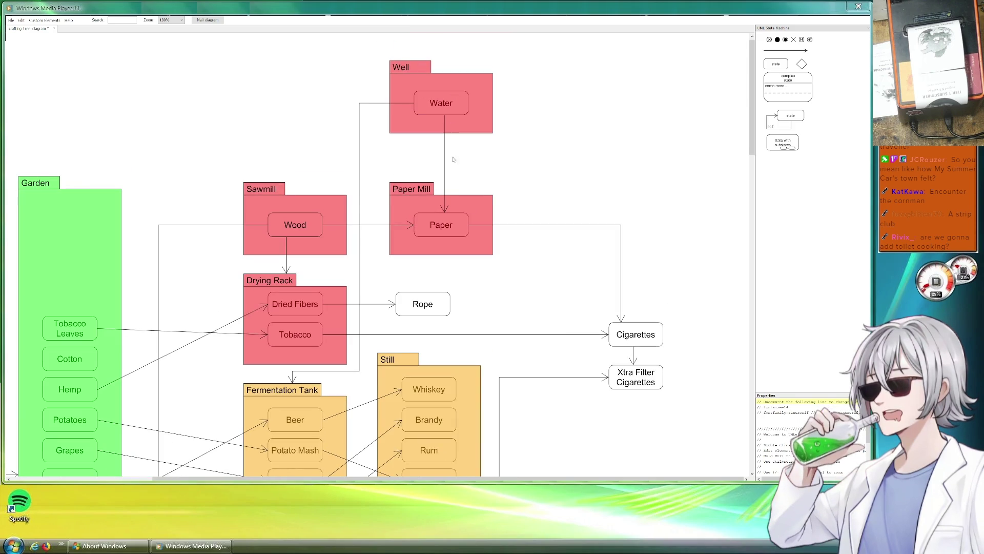
scroll(537, 135, "down", 3)
scroll(537, 135, "down", 8)
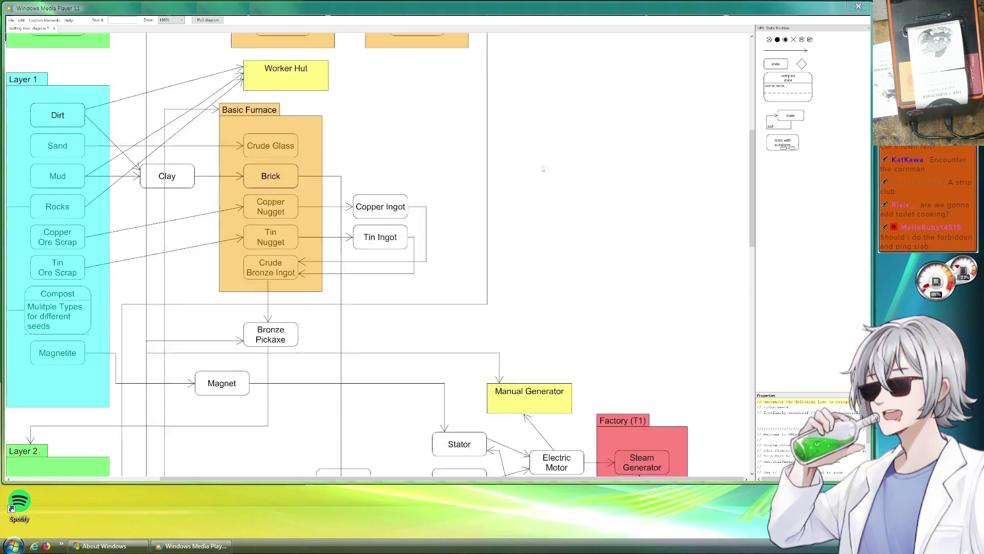
scroll(564, 161, "down", 1)
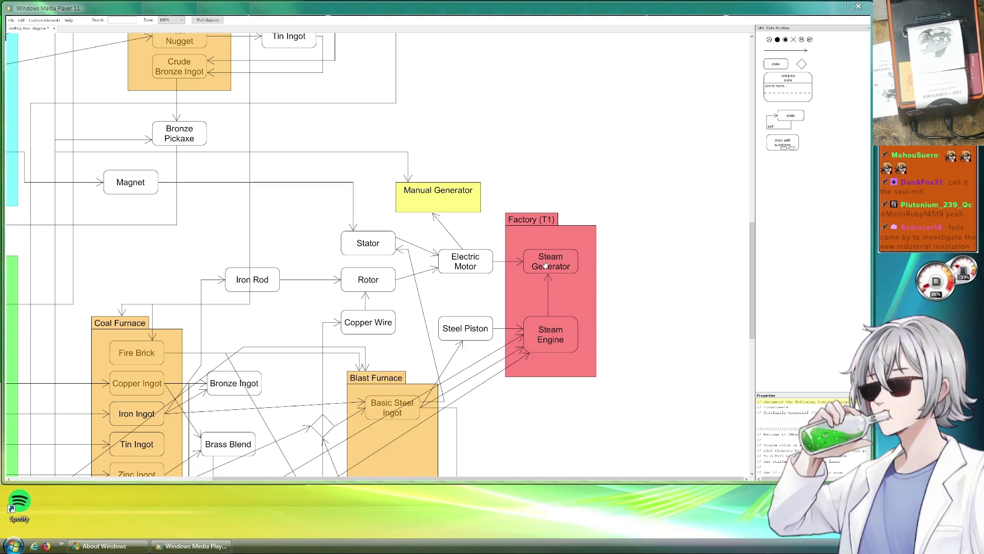
- Shorten Factory (T1) and paste a copy of Manual Generator beside it, above the package
left_click(549, 222)
mouse_move(549, 222)
left_mouse_down()
mouse_move(548, 239)
mouse_move(548, 230)
left_mouse_up()
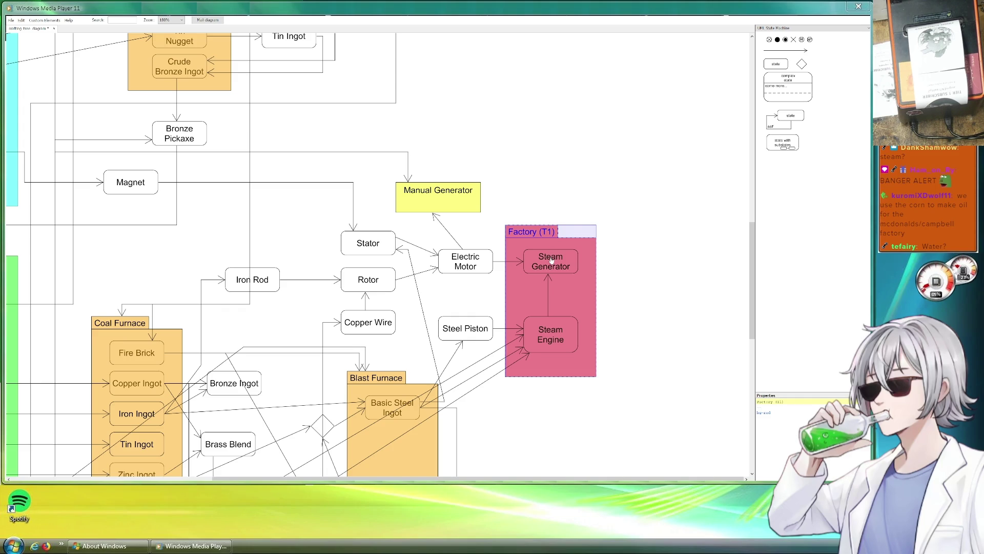
left_click(462, 203)
key("ctrl+c")
key("ctrl+v")
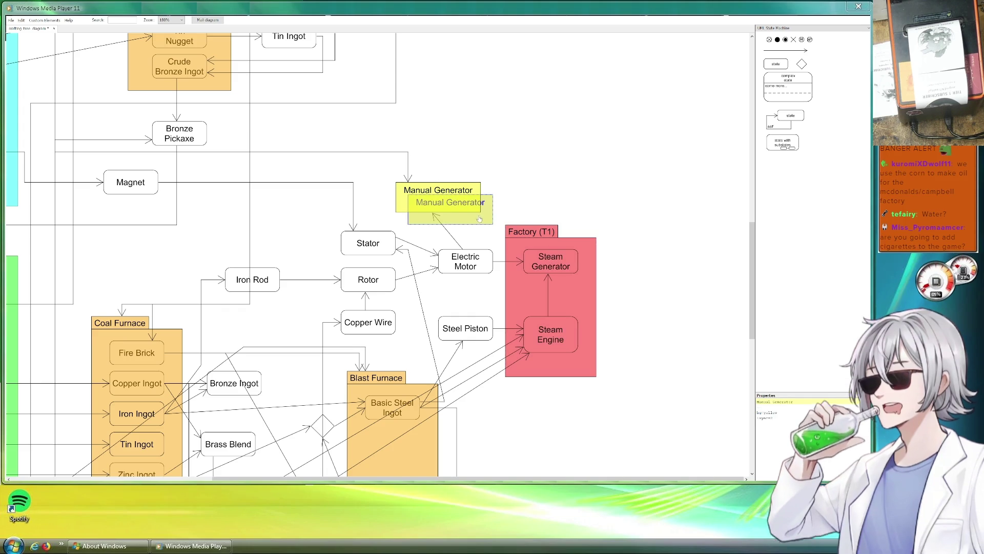
left_click_drag(481, 221, 579, 209)
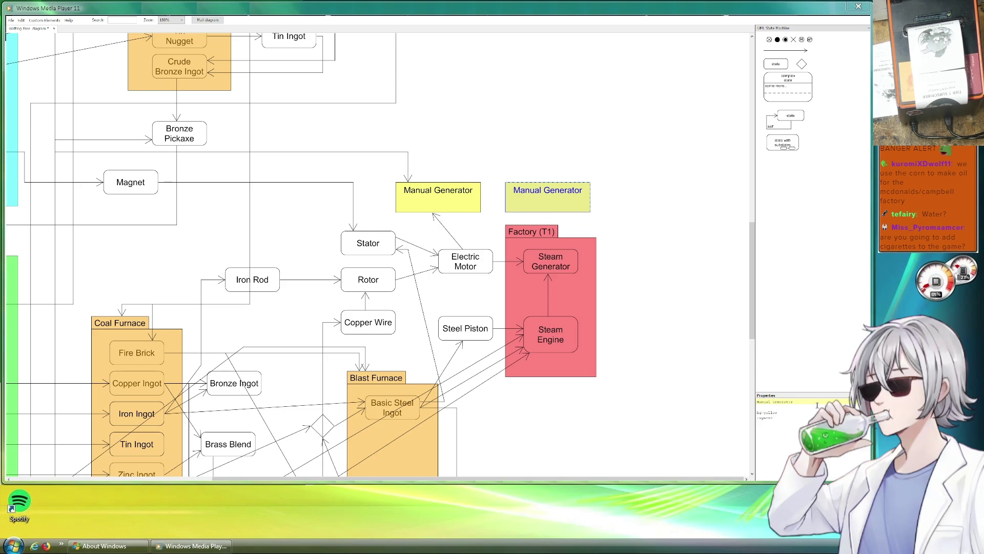
- Rename the copied box to 'Coal Generator'
left_click_drag(806, 406, 771, 402)
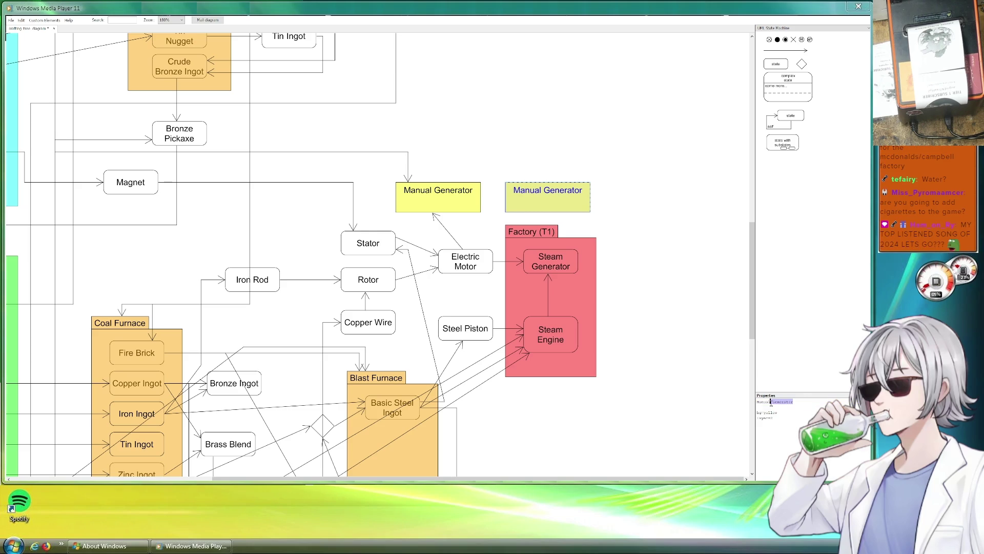
type("Steas")
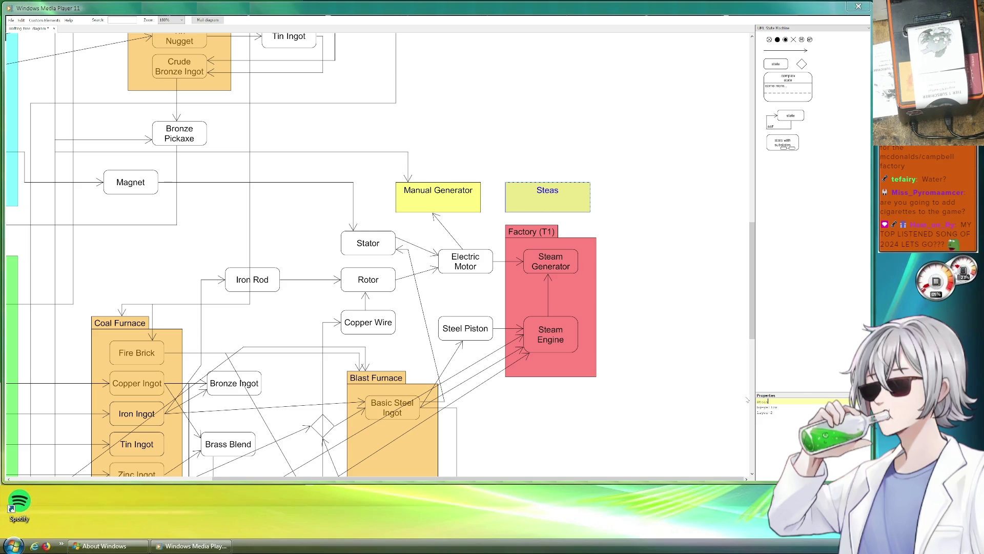
type("m")
key("BackSpace")
key("BackSpace")
key("BackSpace")
type("Coal Gene")
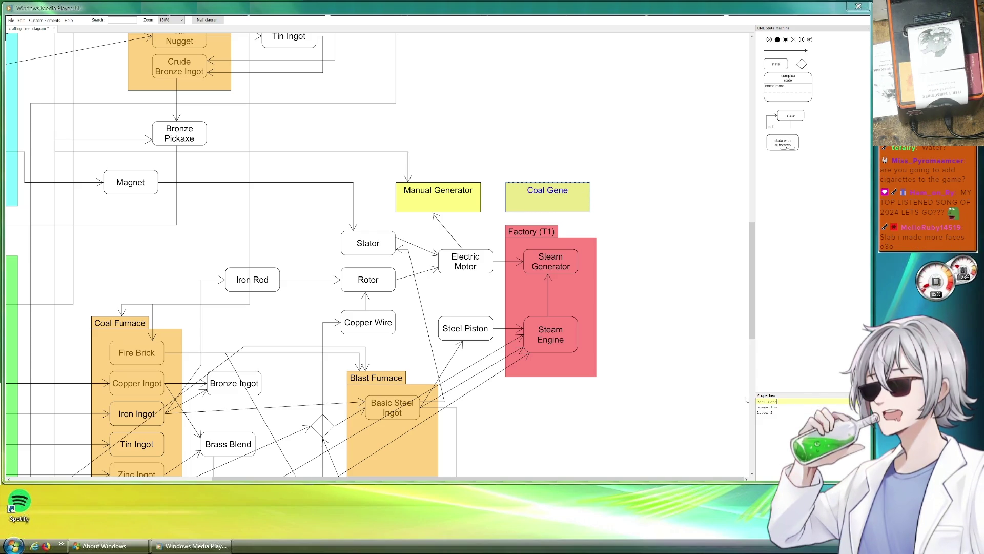
type("rator")
left_click(661, 318)
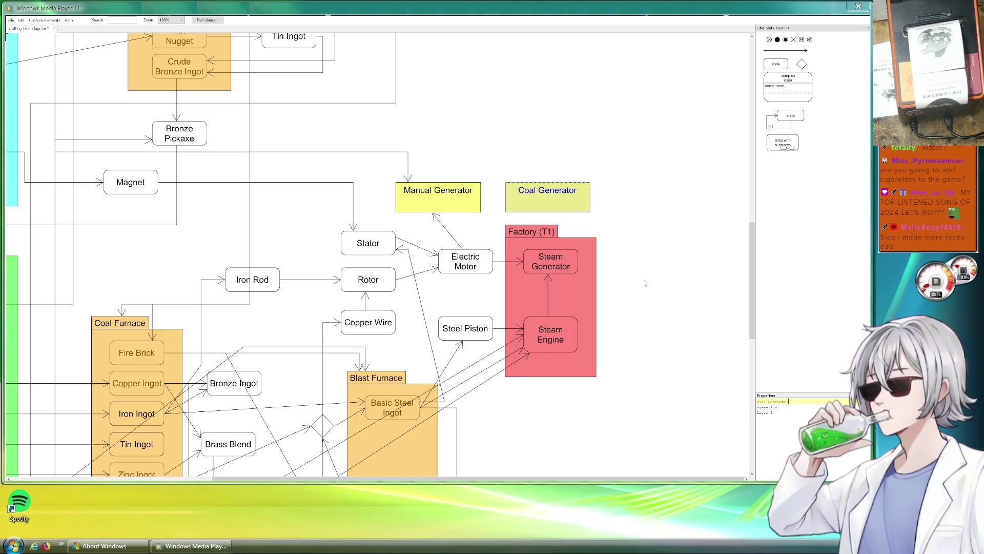
- Connect Steam Generator's arrow to Coal Generator, then duplicate the Water to Paper arrow
left_click(501, 262)
mouse_move(510, 264)
left_mouse_down()
mouse_move(518, 276)
mouse_move(510, 264)
mouse_move(518, 277)
mouse_move(582, 247)
mouse_move(566, 214)
left_mouse_up()
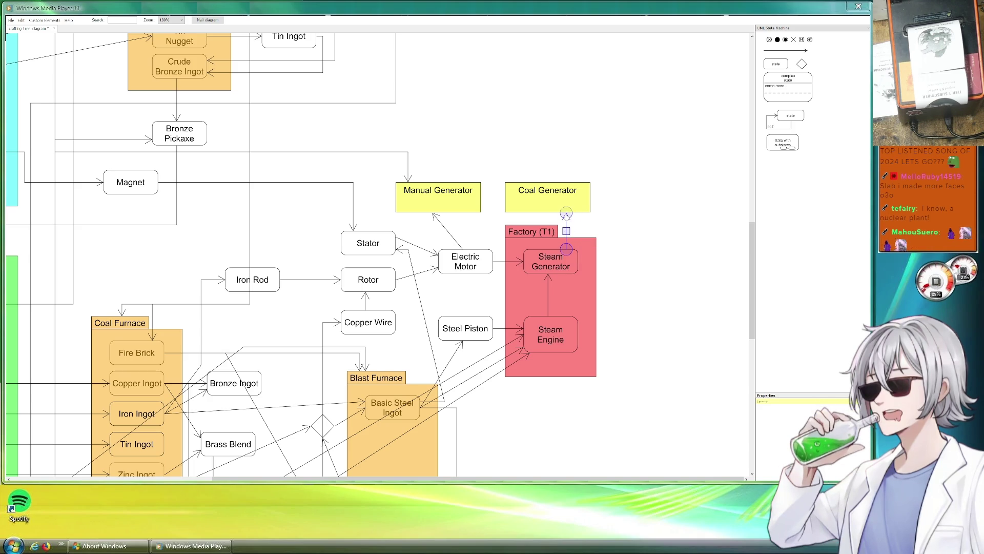
scroll(555, 137, "down", 3)
scroll(555, 136, "up", 20)
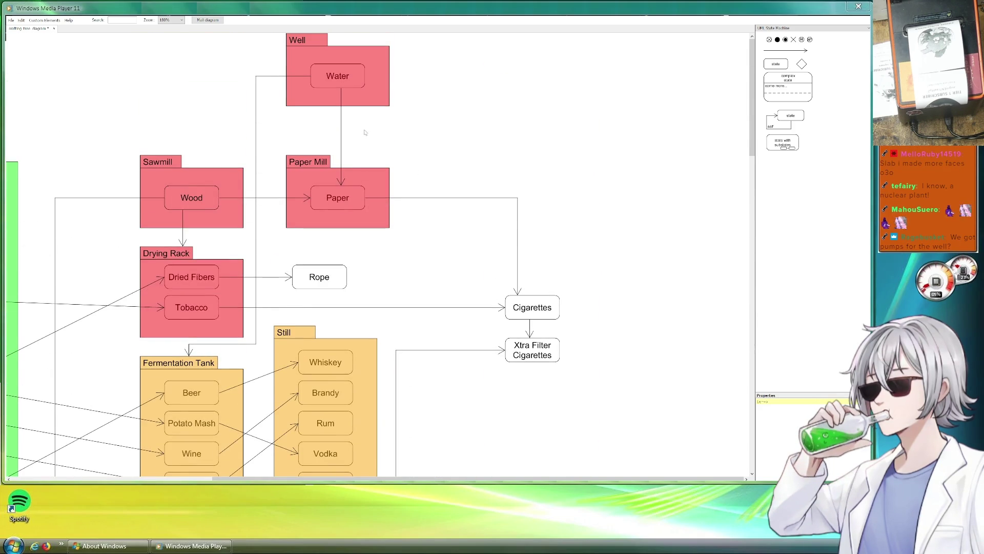
double_click(341, 129)
mouse_move(354, 198)
left_mouse_down()
mouse_move(364, 193)
mouse_move(442, 392)
left_mouse_up()
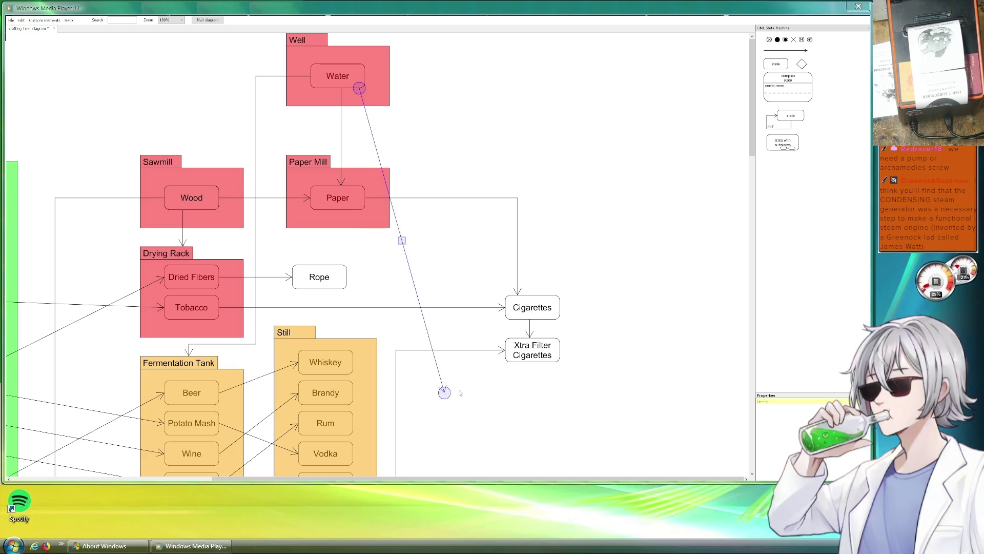
scroll(399, 114, "down", 5)
mouse_move(395, 110)
left_mouse_down()
mouse_move(485, 330)
mouse_move(499, 435)
mouse_move(408, 100)
mouse_move(378, 258)
left_mouse_up()
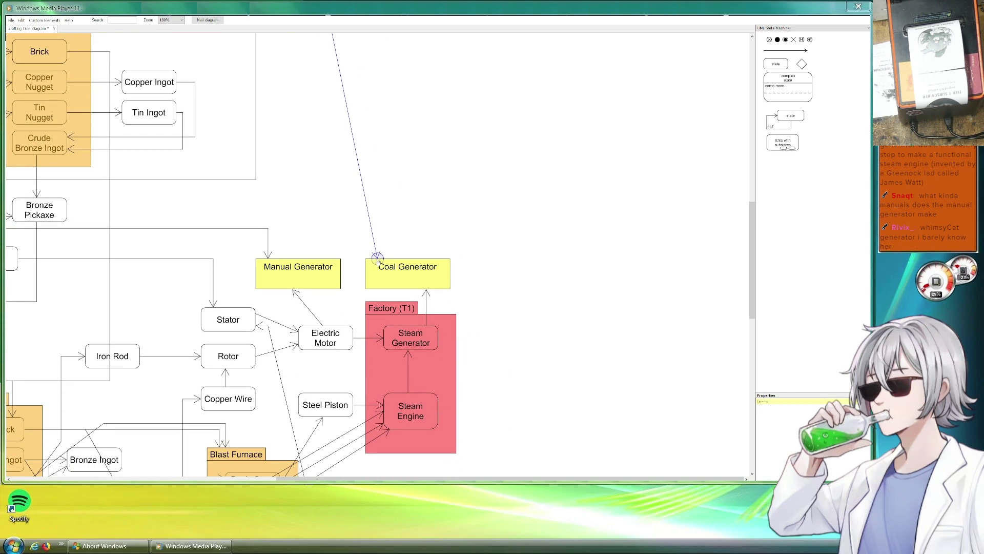
scroll(401, 227, "down", 2)
scroll(292, 253, "up", 12)
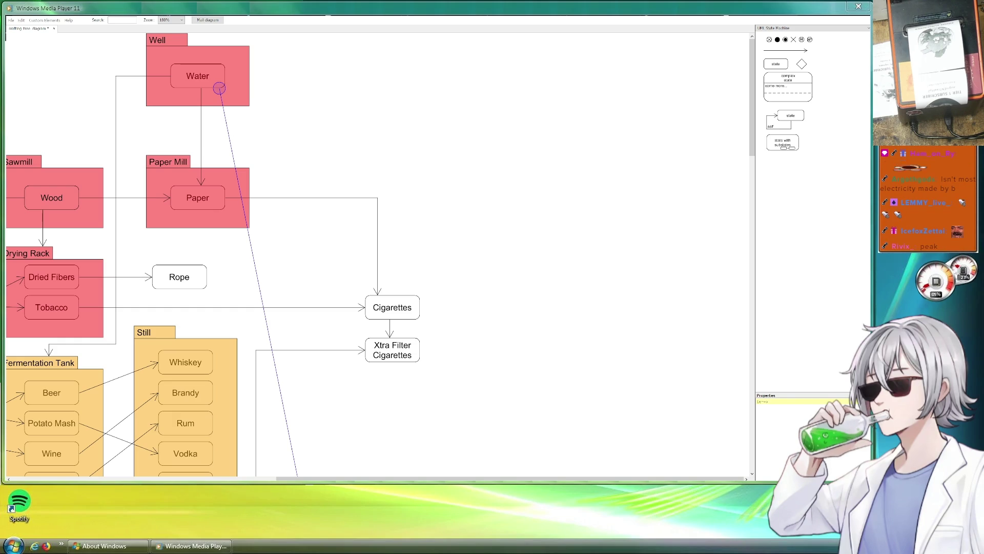
scroll(213, 254, "down", 2)
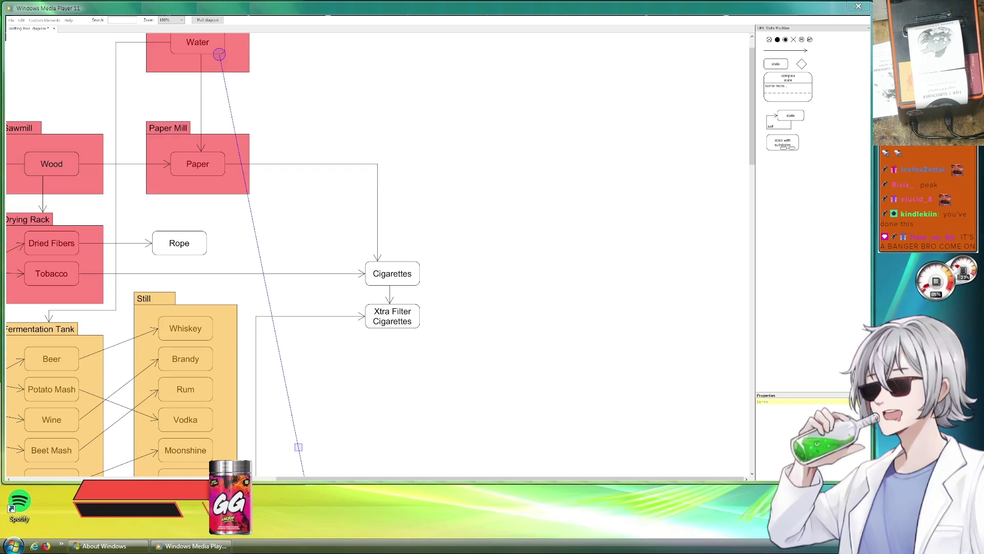
scroll(213, 254, "down", 10)
scroll(213, 254, "down", 4)
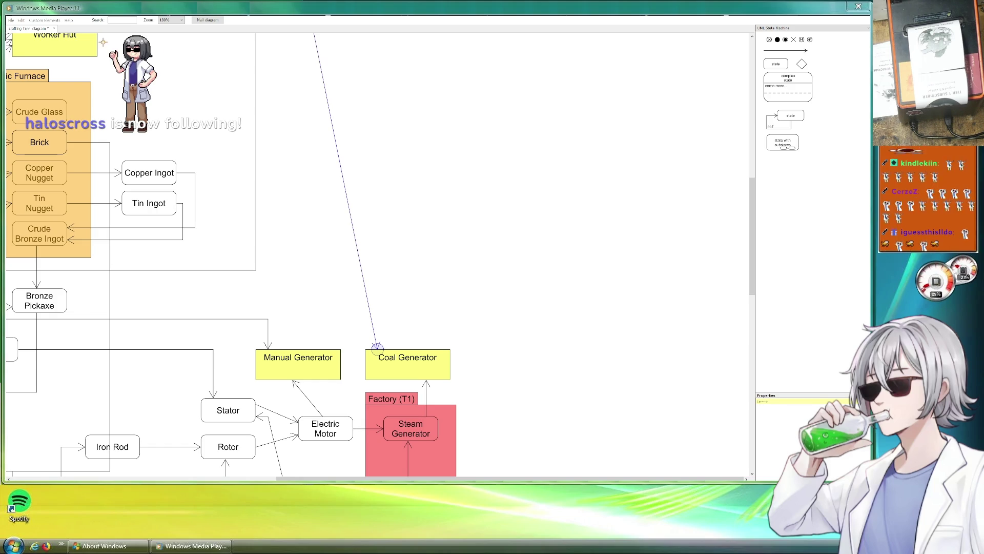
- Move the Coal arrow's end from Coal Furnace onto Coal Generator, then center both generators
scroll(169, 52, "down", 5)
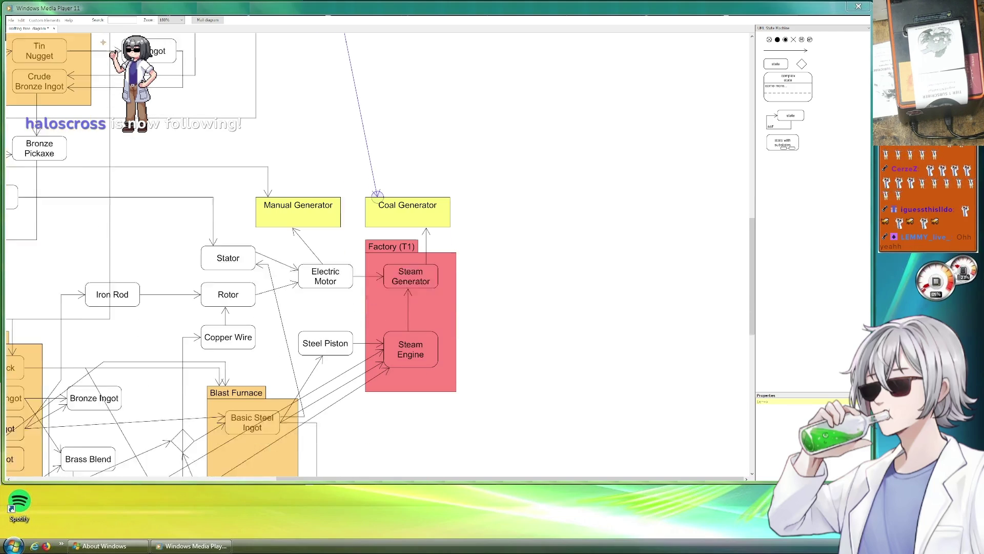
scroll(377, 178, "left", 5)
scroll(256, 307, "down", 4)
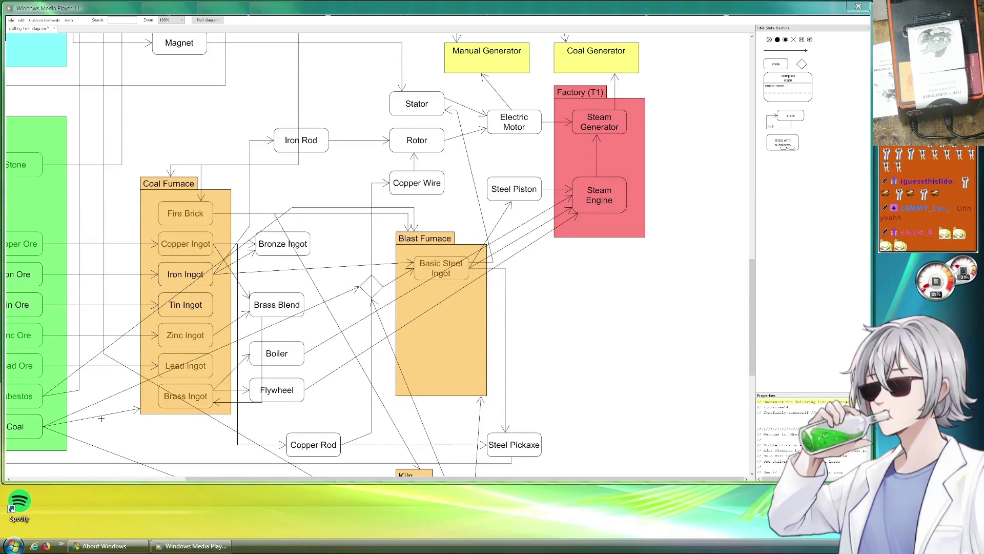
left_click(87, 418)
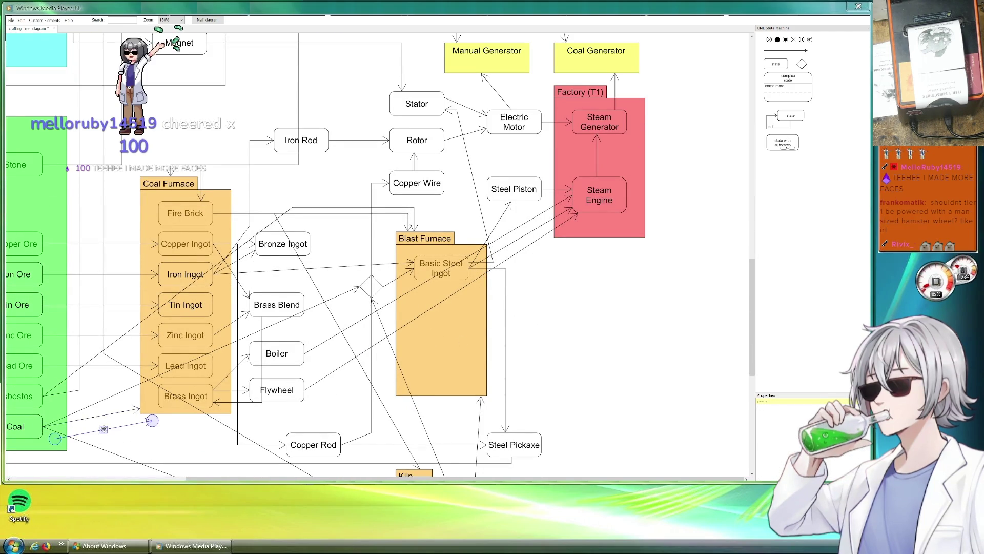
mouse_move(140, 408)
left_mouse_down()
mouse_move(329, 293)
mouse_move(533, 92)
mouse_move(555, 55)
left_mouse_up()
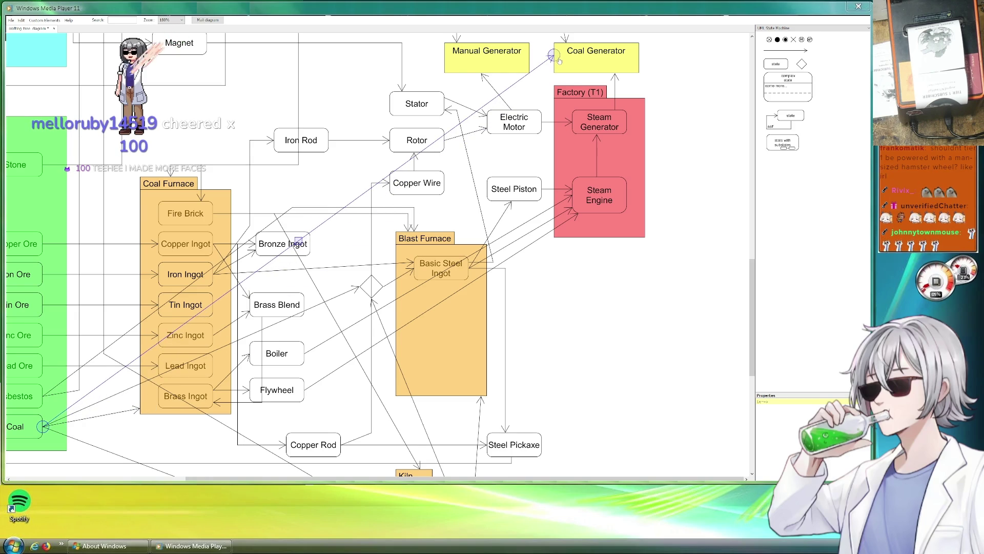
left_click(554, 55)
left_click(667, 105)
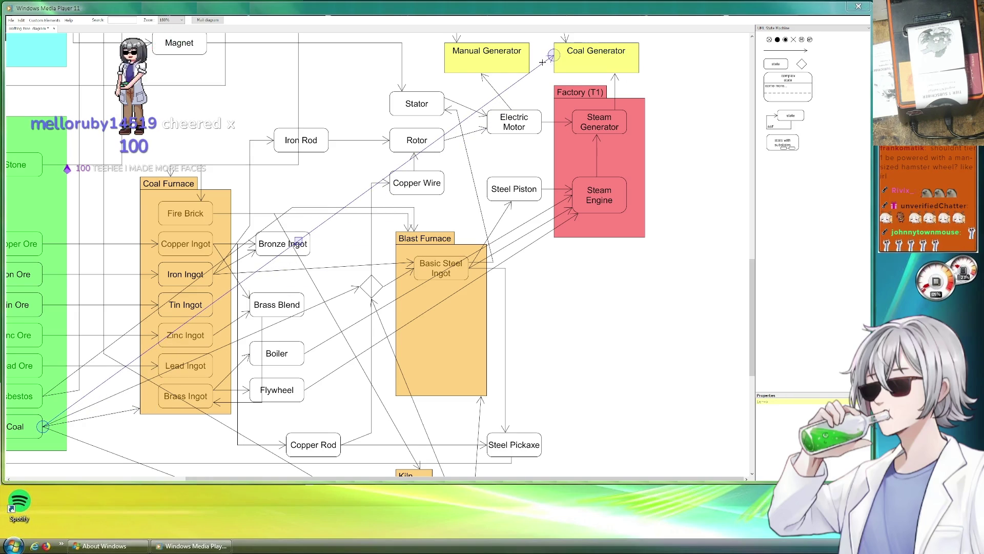
scroll(682, 154, "down", 3)
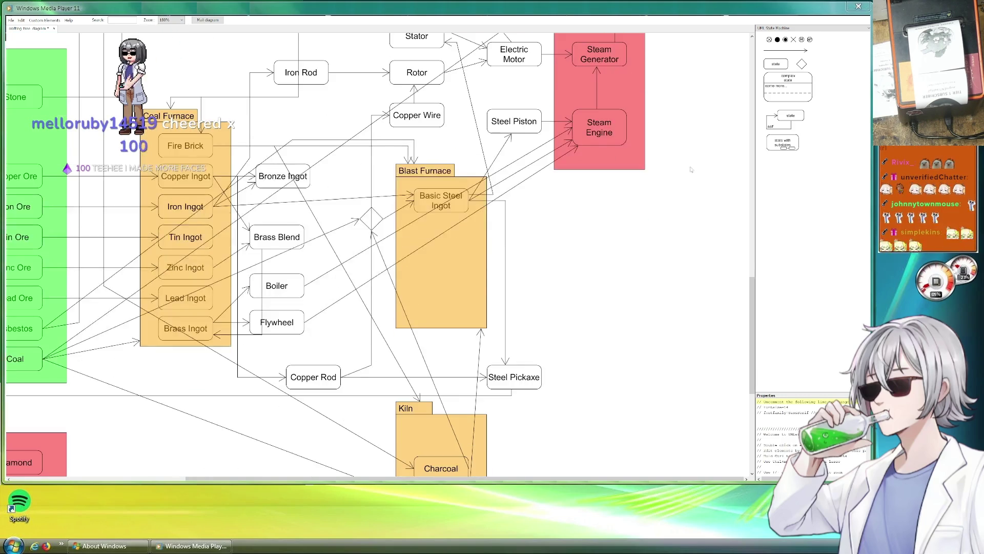
scroll(699, 209, "up", 6)
scroll(705, 218, "down", 8)
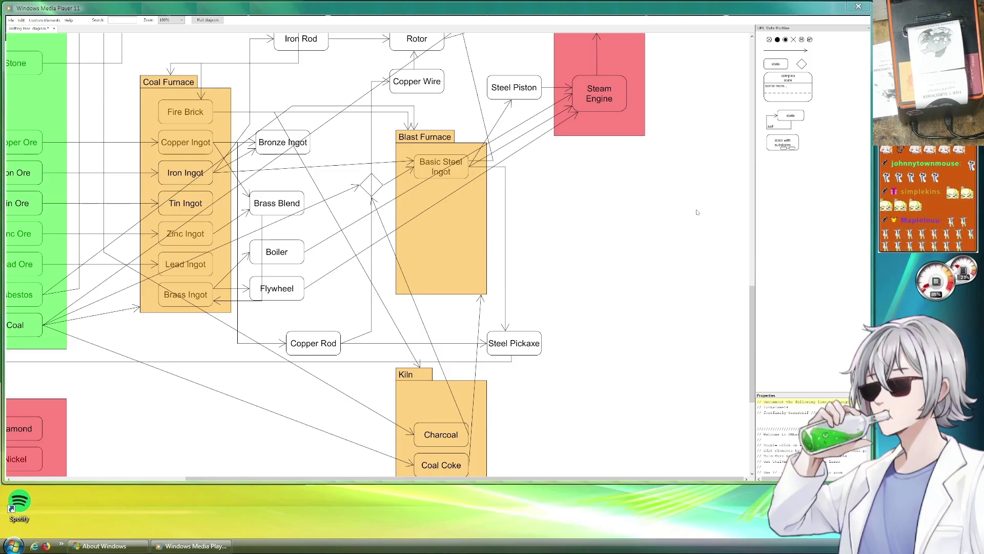
scroll(698, 212, "up", 8)
left_click_drag(683, 210, 514, 204)
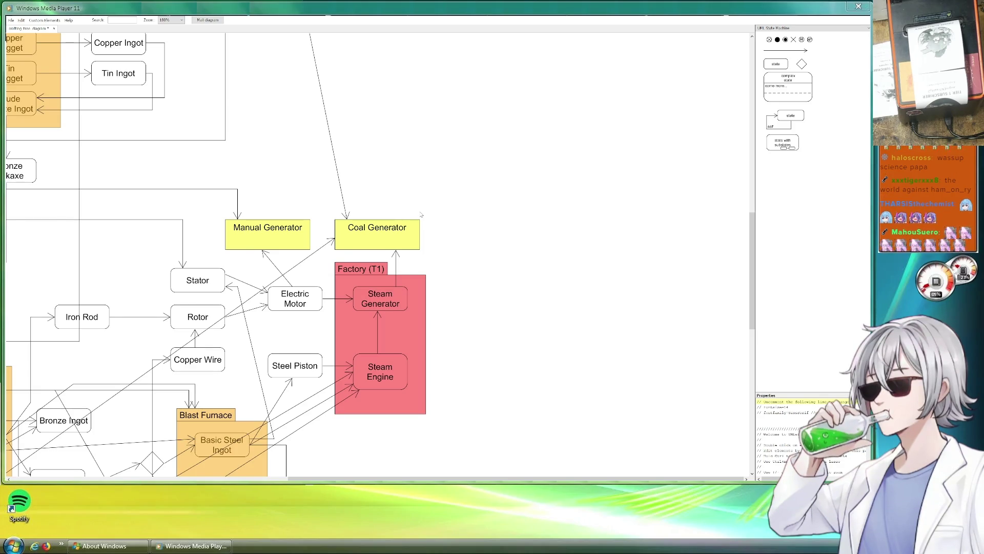
left_click(266, 236)
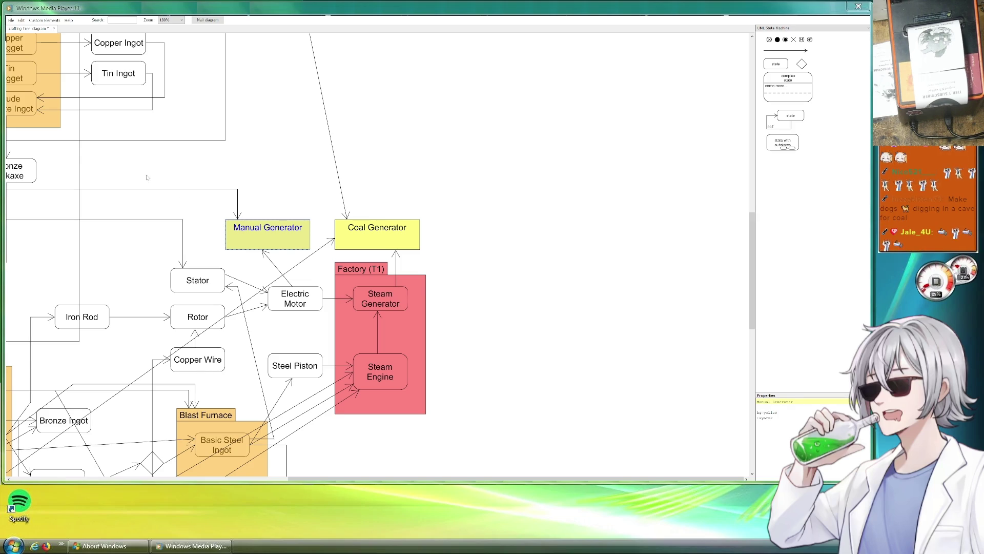
scroll(143, 179, "down", 3)
scroll(126, 241, "up", 6)
left_click_drag(131, 271, 436, 337)
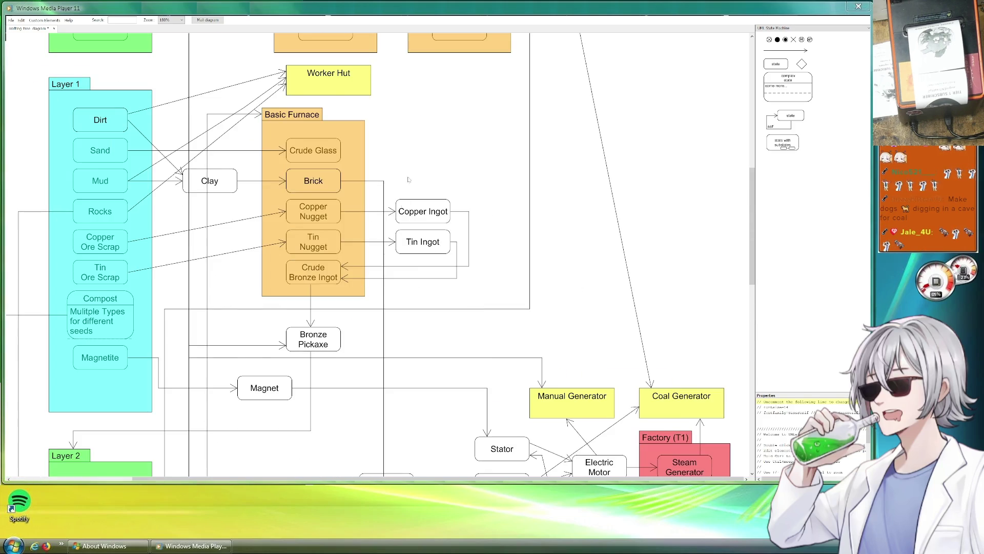
scroll(441, 328, "up", 6)
mouse_move(453, 297)
left_mouse_down()
mouse_move(463, 310)
mouse_move(377, 242)
left_mouse_up()
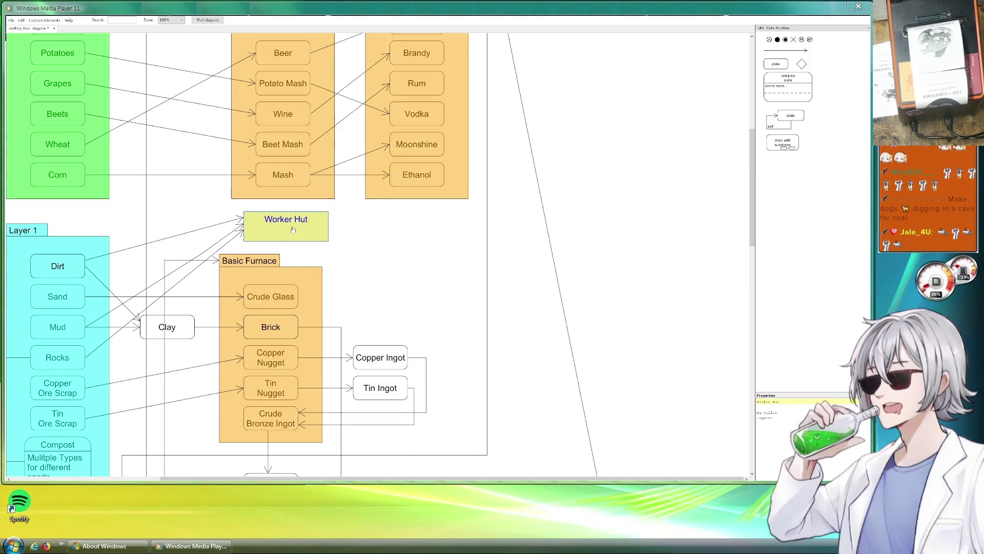
left_click_drag(374, 280, 429, 238)
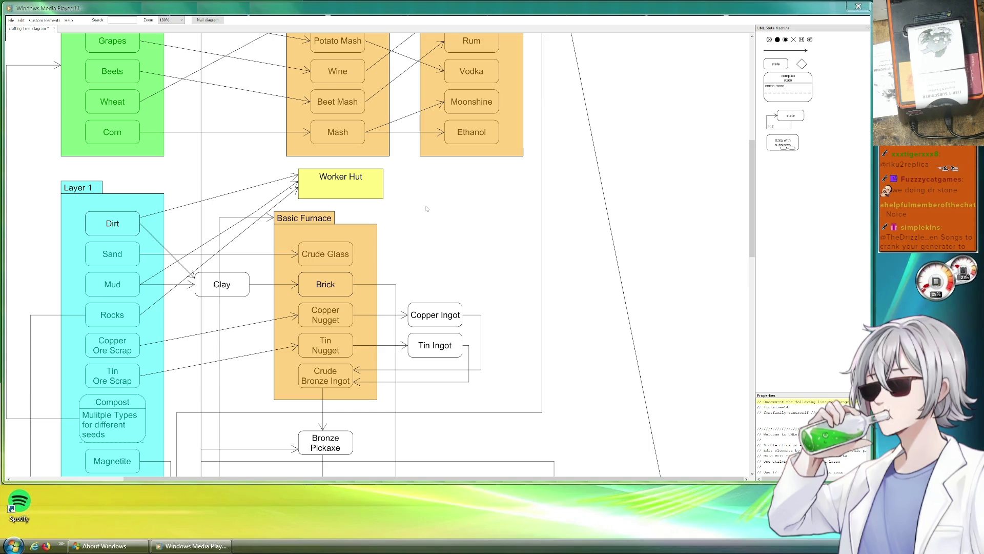
scroll(426, 208, "down", 5)
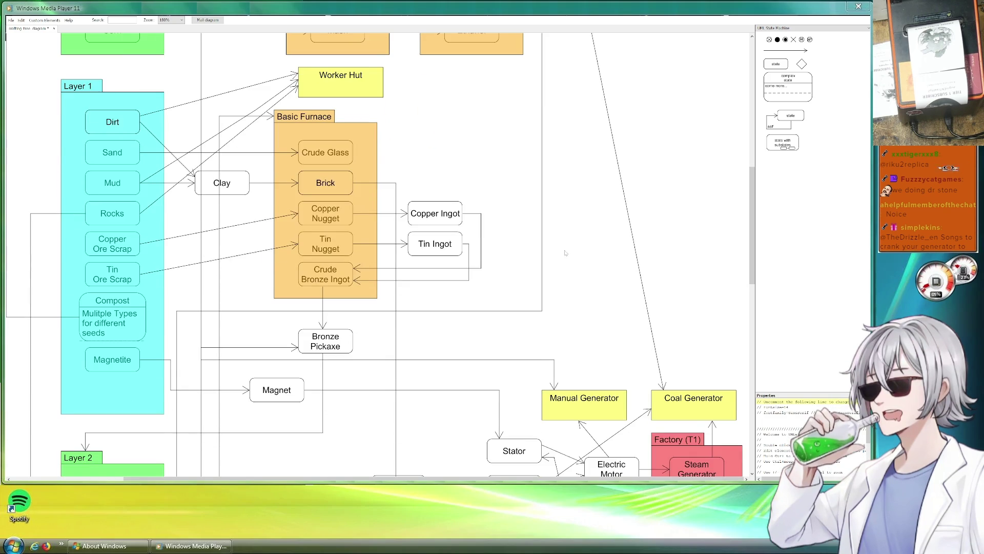
scroll(408, 166, "right", 5)
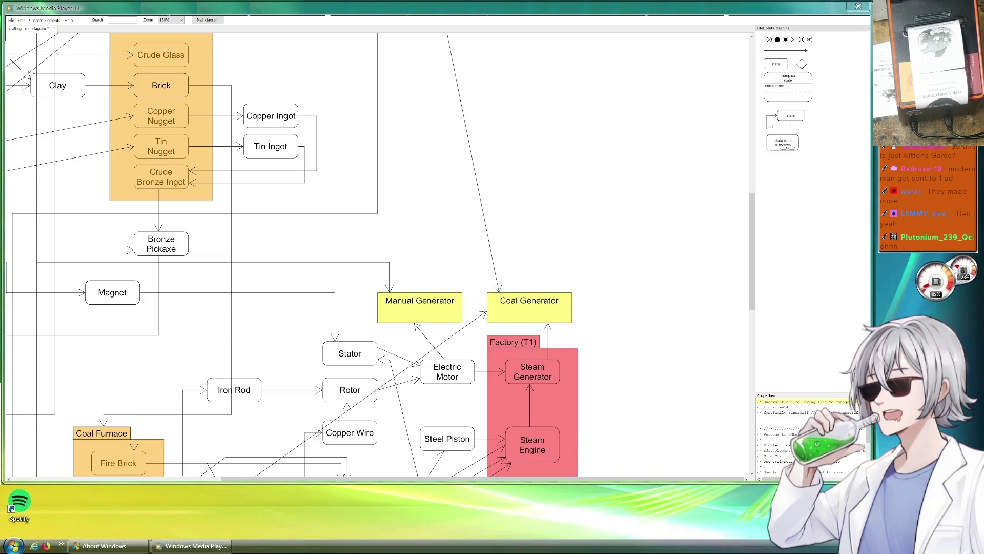
scroll(544, 308, "down", 8)
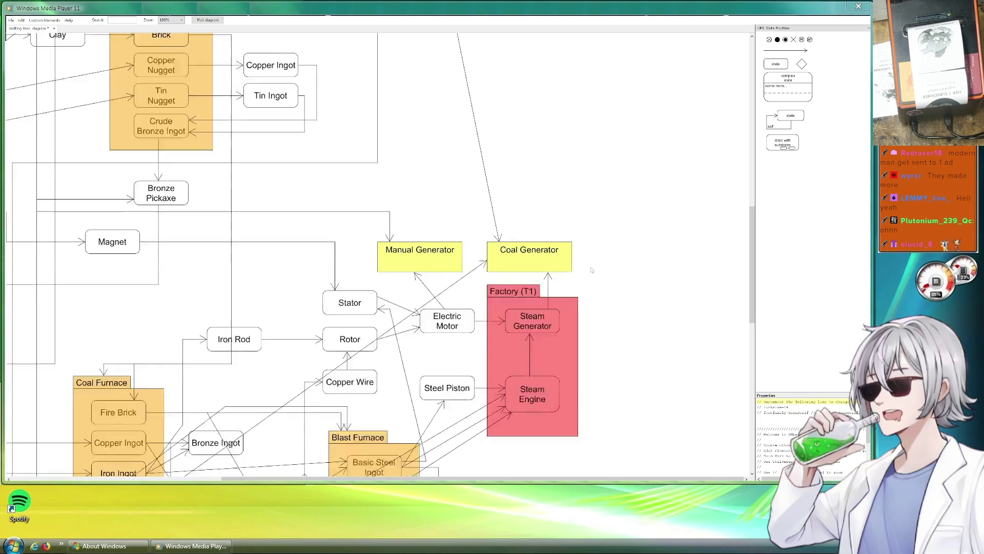
scroll(575, 313, "up", 11)
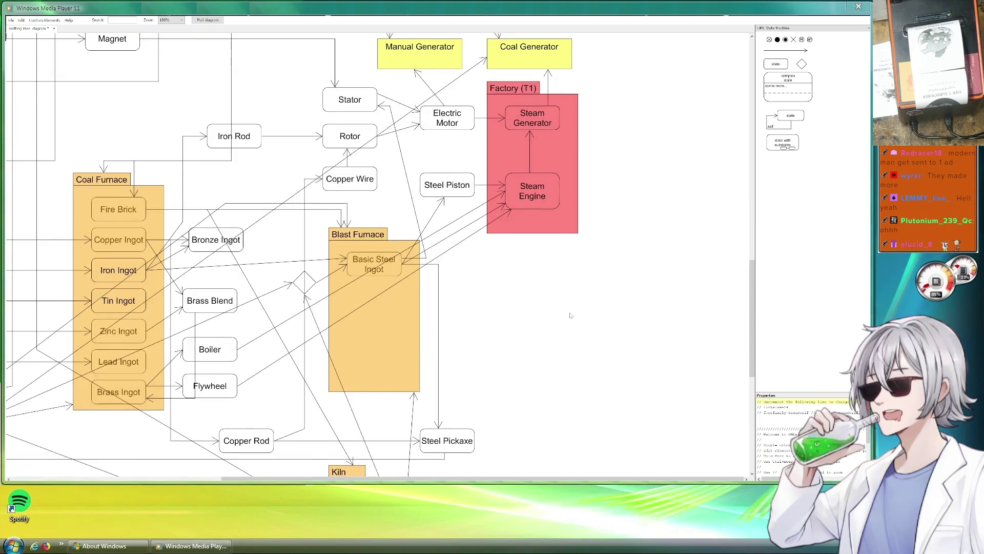
scroll(579, 320, "up", 8)
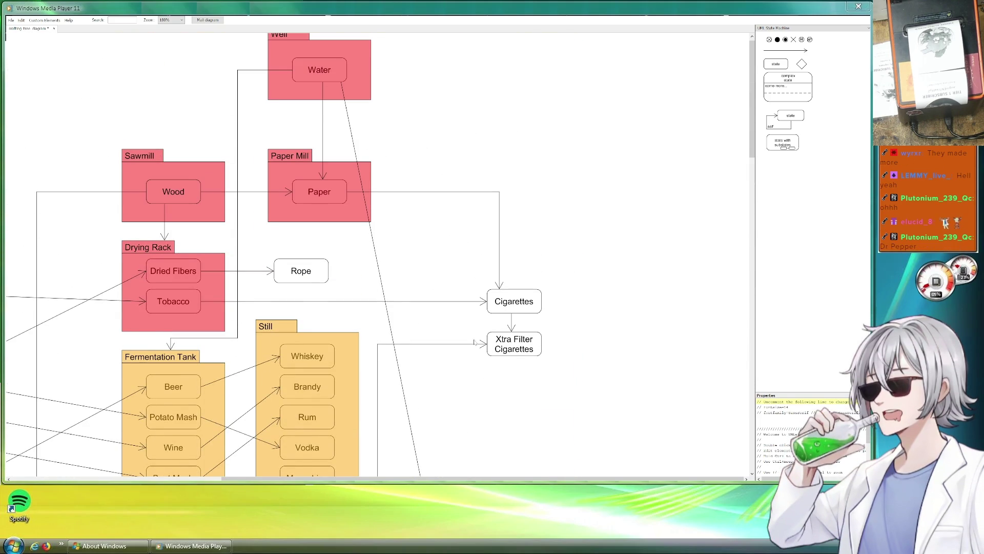
scroll(488, 281, "down", 10)
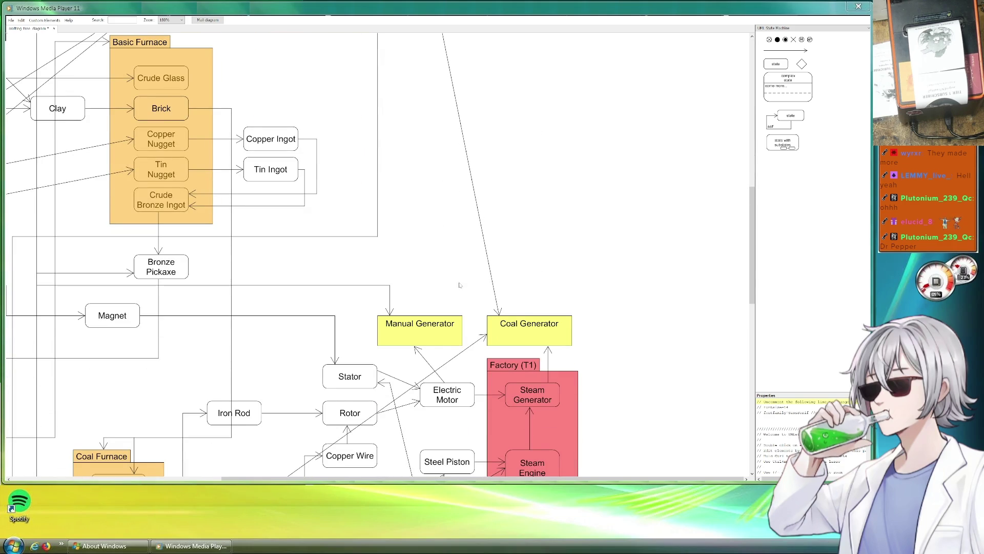
scroll(493, 285, "down", 3)
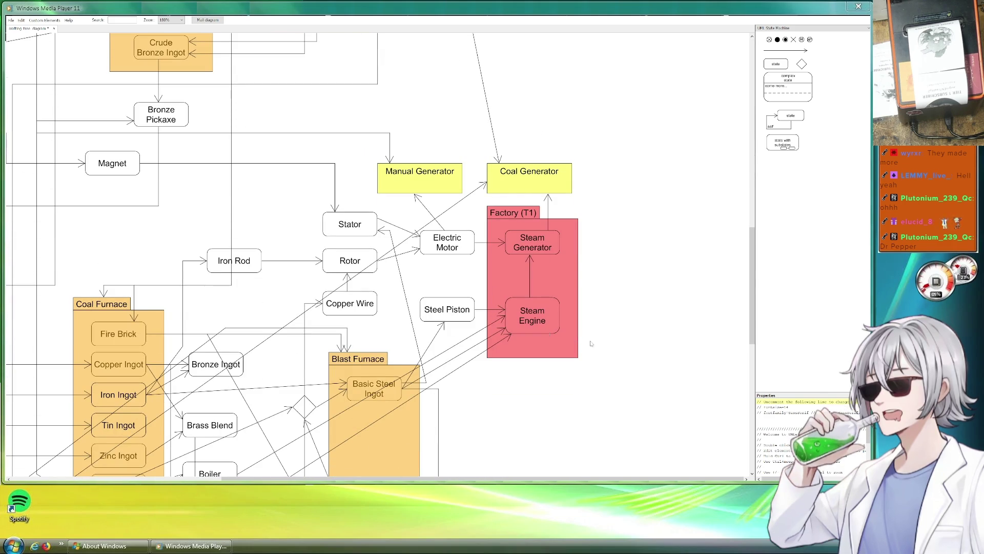
left_click(502, 322)
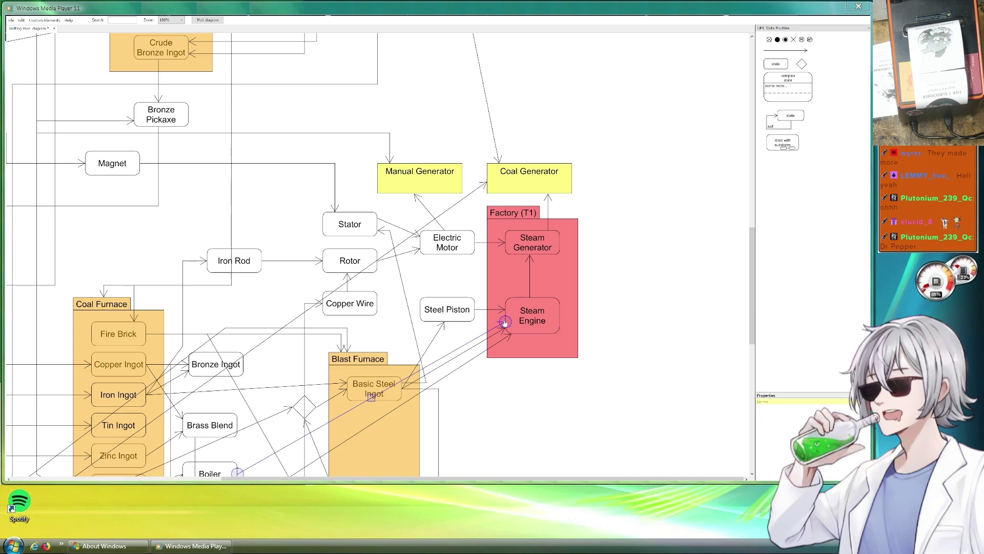
left_click(687, 283)
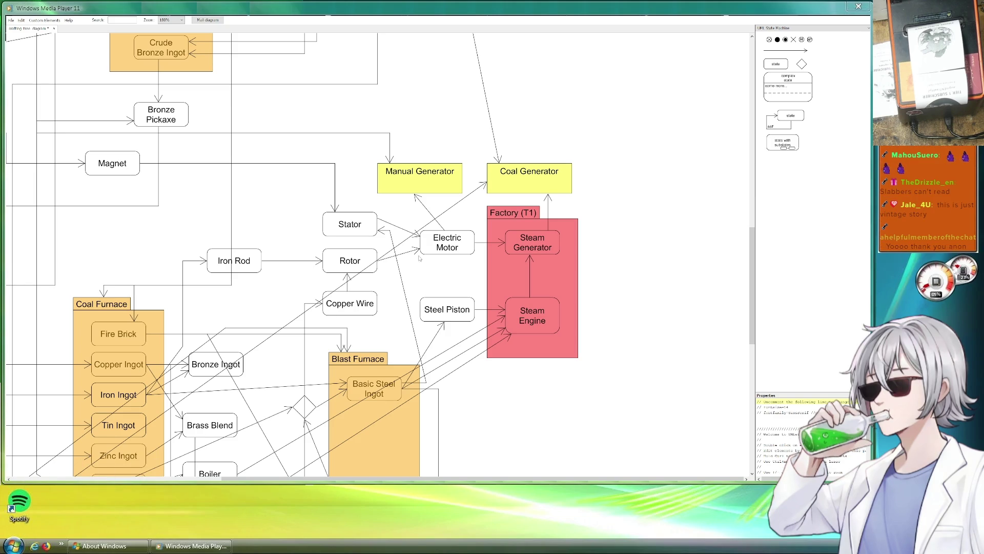
- Scroll around the crafting diagram to review the furnaces, generators and Factory (T1)
scroll(518, 253, "up", 15)
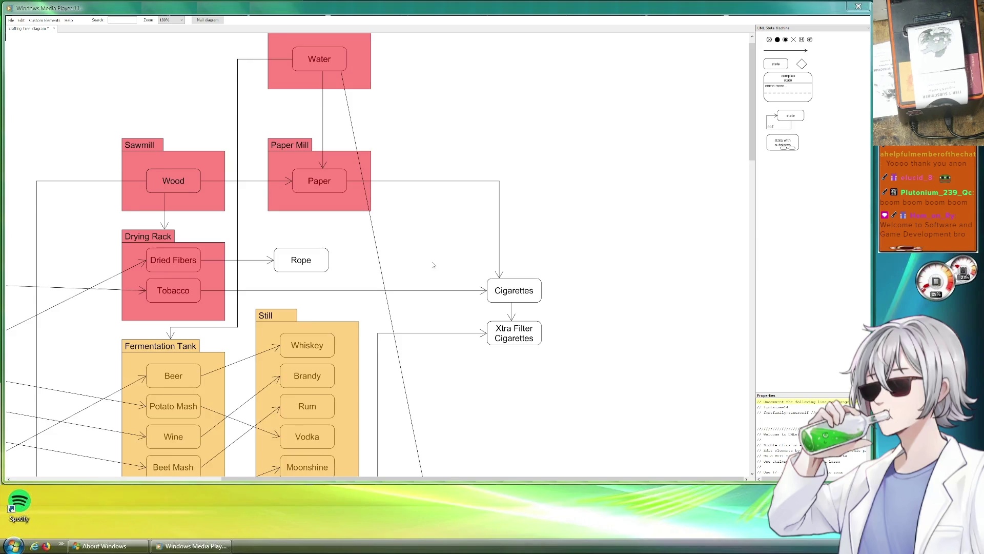
scroll(422, 264, "down", 10)
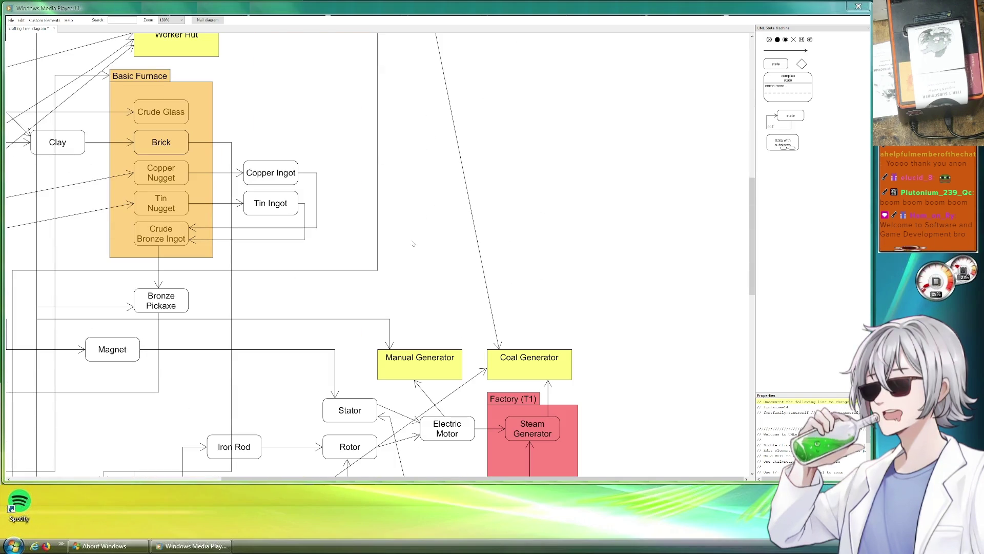
scroll(413, 244, "down", 2)
scroll(413, 244, "left", 4)
scroll(477, 352, "up", 3)
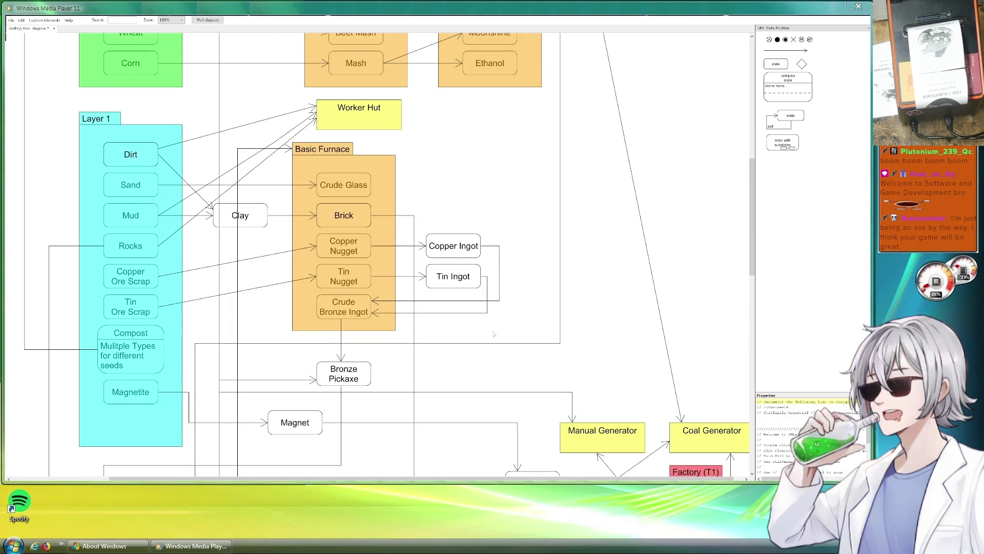
scroll(531, 180, "down", 2)
scroll(524, 214, "up", 3)
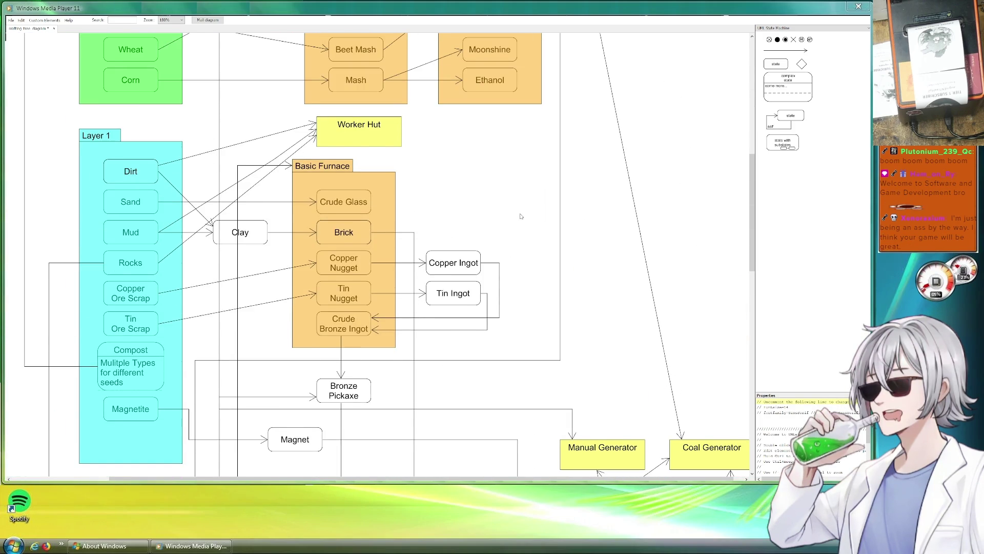
scroll(518, 218, "up", 1)
scroll(518, 218, "right", 1)
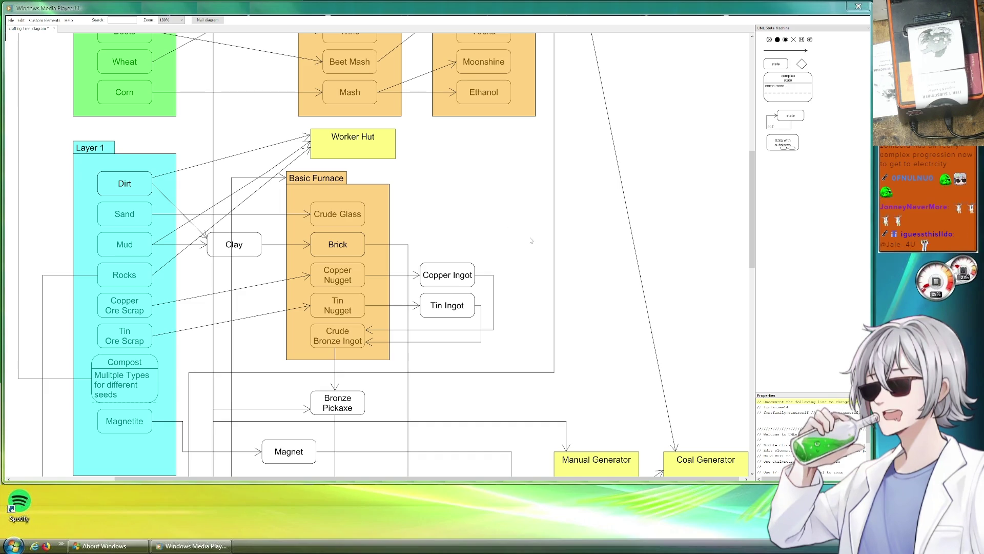
scroll(530, 240, "down", 10)
scroll(401, 98, "right", 3)
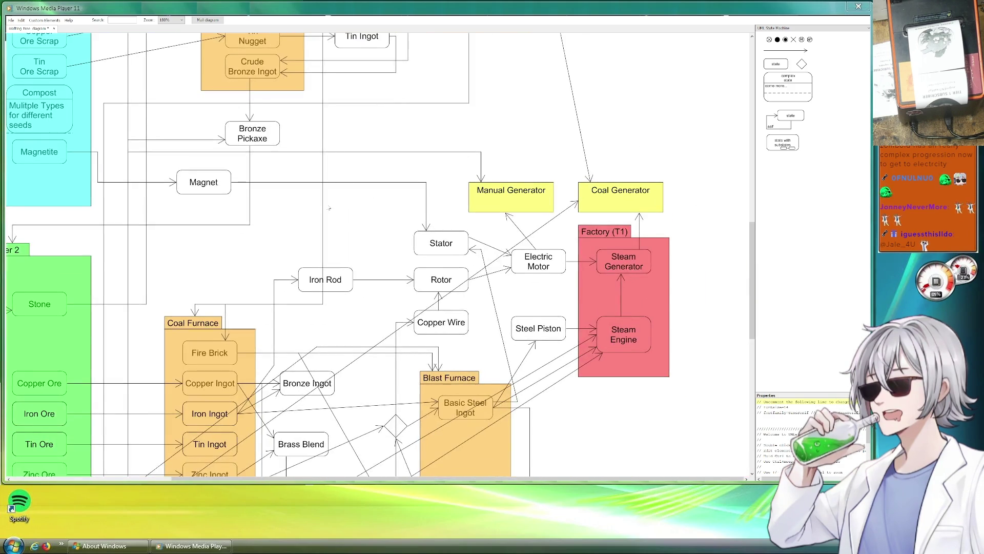
scroll(328, 207, "down", 5)
scroll(328, 207, "left", 6)
scroll(308, 183, "down", 1)
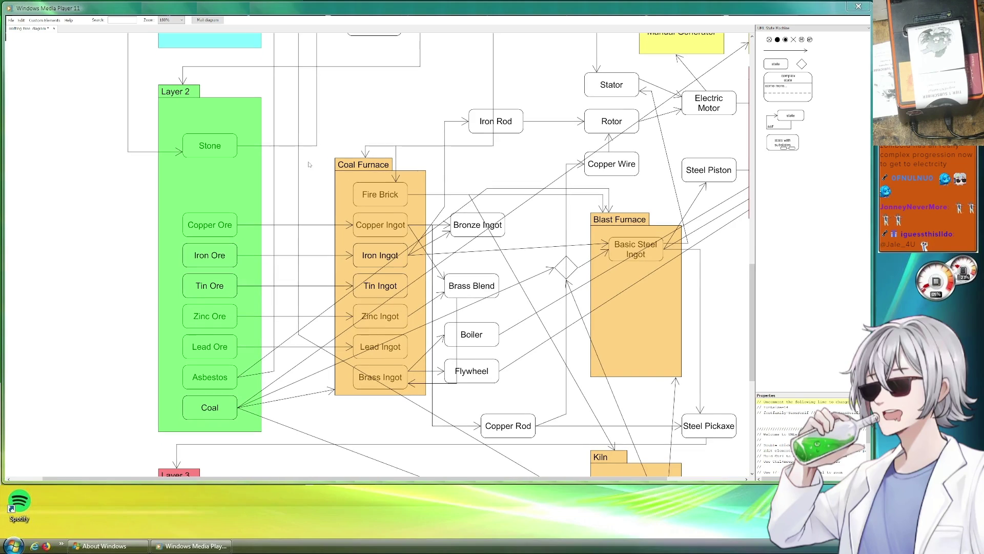
scroll(309, 153, "down", 1)
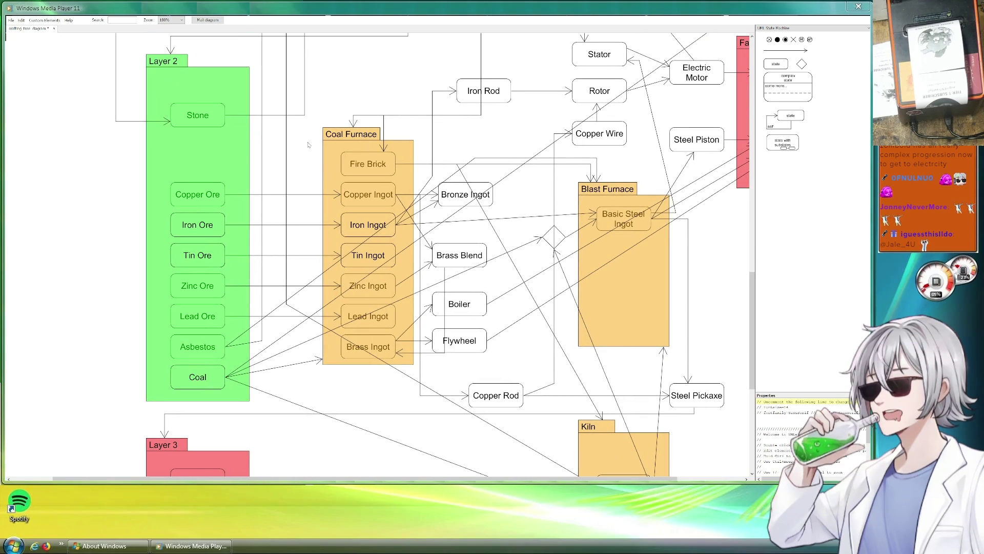
scroll(515, 345, "down", 3)
scroll(515, 345, "right", 3)
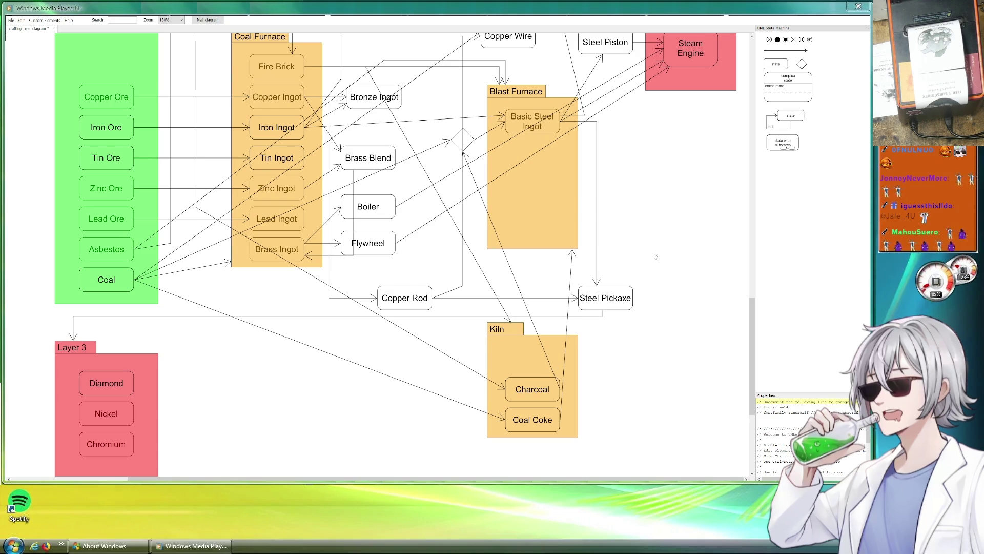
scroll(655, 248, "up", 5)
scroll(542, 417, "right", 5)
scroll(543, 416, "up", 2)
scroll(664, 388, "up", 4)
scroll(664, 388, "left", 2)
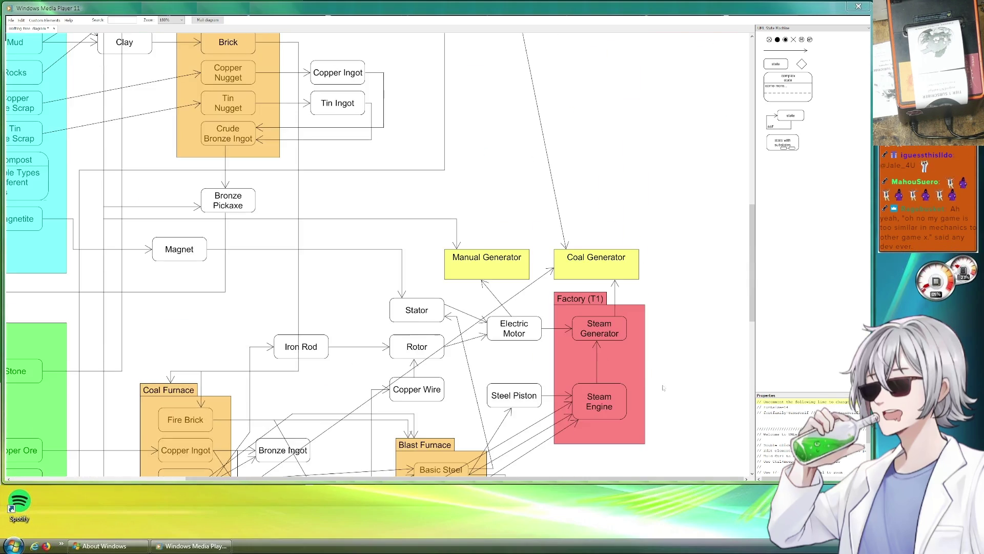
scroll(661, 384, "down", 6)
scroll(662, 384, "right", 1)
scroll(652, 359, "up", 2)
scroll(651, 359, "left", 2)
scroll(640, 328, "up", 1)
scroll(641, 328, "right", 1)
scroll(626, 294, "up", 2)
scroll(626, 294, "up", 2)
scroll(626, 293, "left", 1)
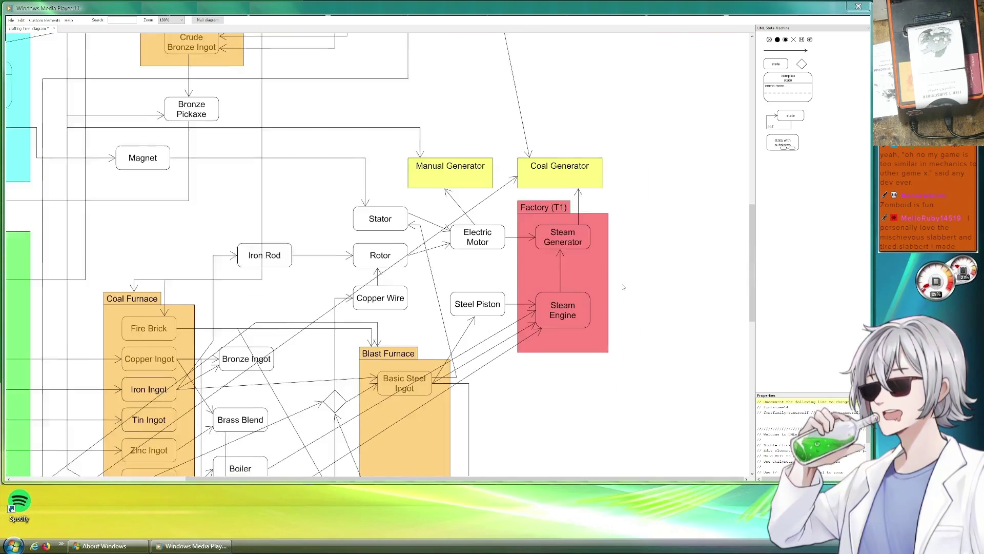
- Pan to show more of the ores and ingots, then save the diagram
mouse_move(646, 250)
left_mouse_down()
mouse_move(686, 247)
mouse_move(669, 140)
mouse_move(693, 186)
left_mouse_up()
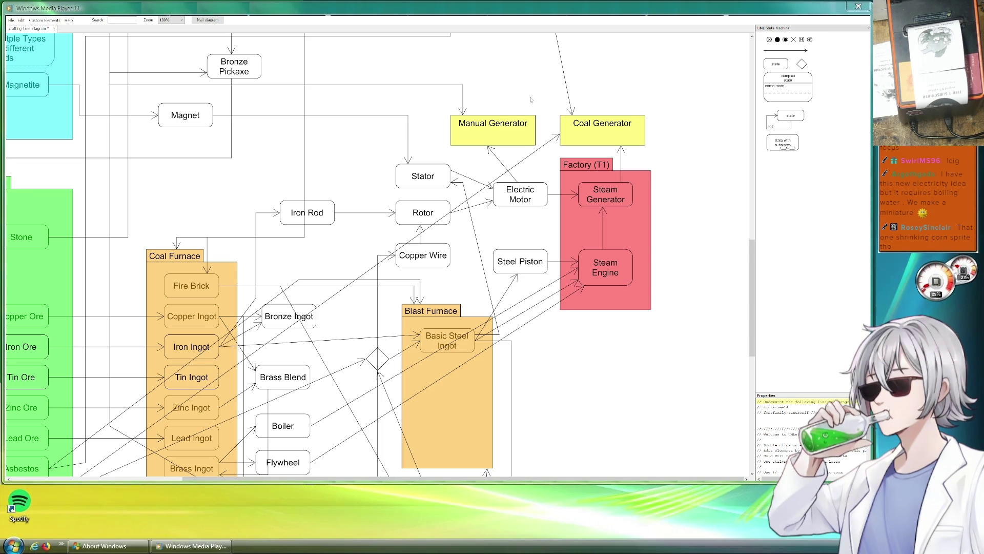
key("ctrl+s")
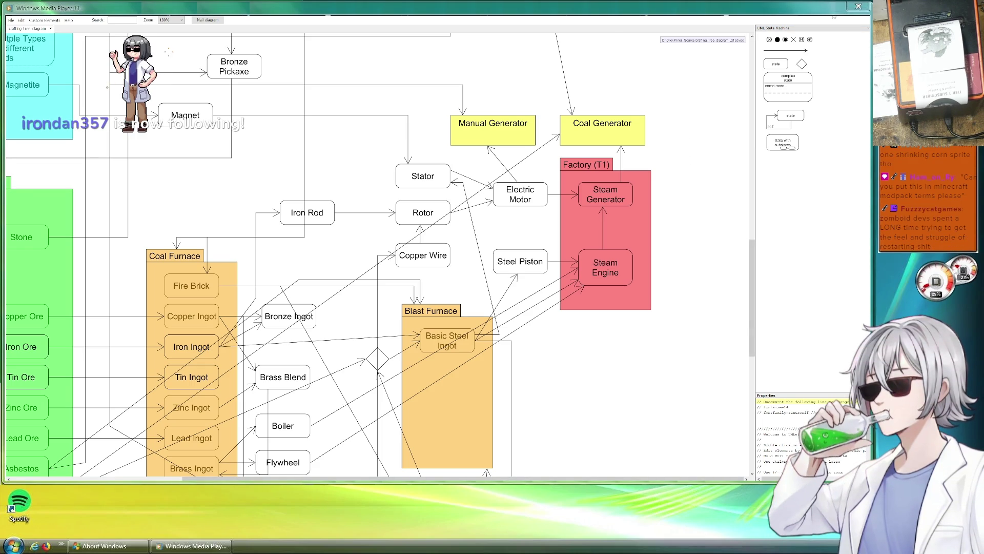
key("alt+Tab")
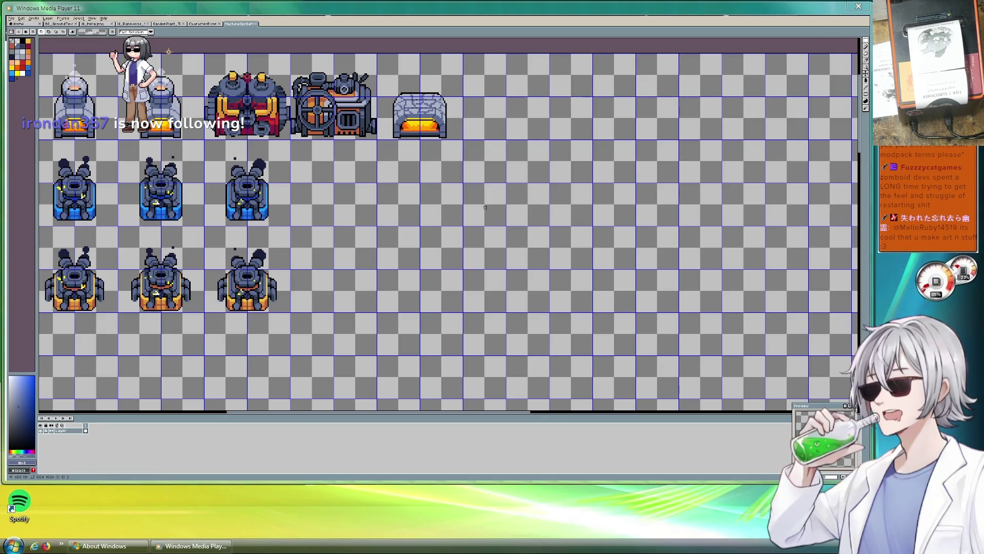
- Zoom in and out on the sprite sheet to inspect the furnace, engine, kiln and generator sprites
scroll(359, 173, "up", 1)
scroll(339, 177, "down", 1)
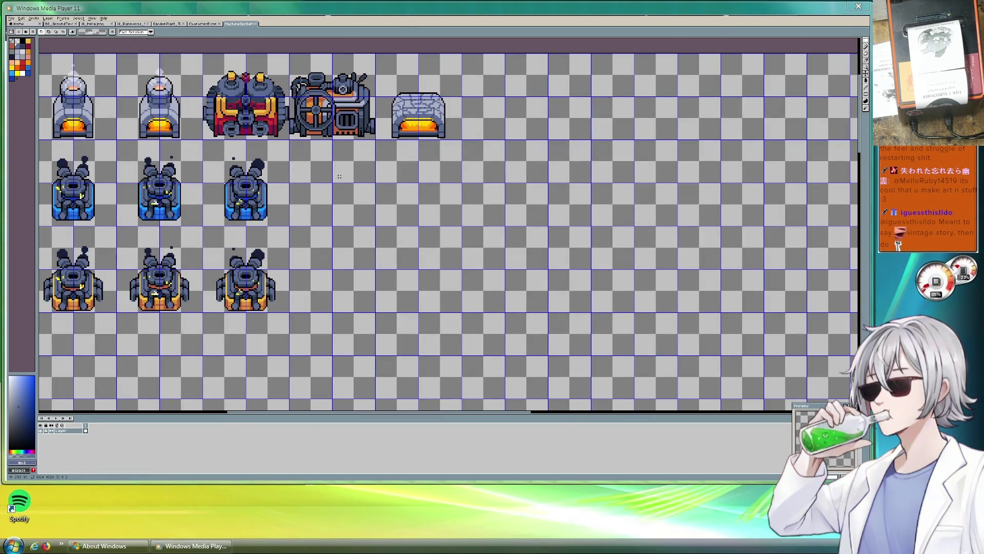
scroll(340, 176, "up", 1)
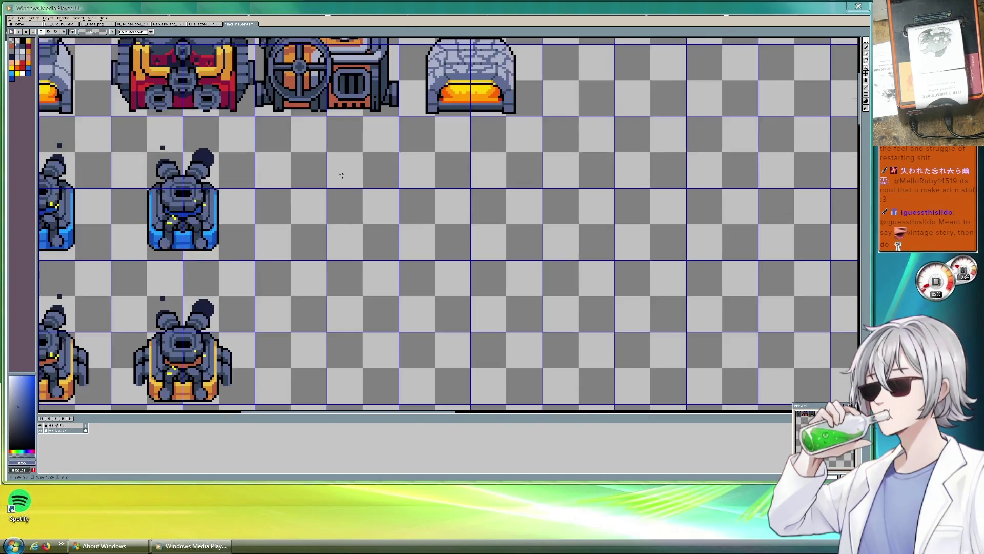
scroll(340, 176, "down", 2)
scroll(343, 173, "up", 2)
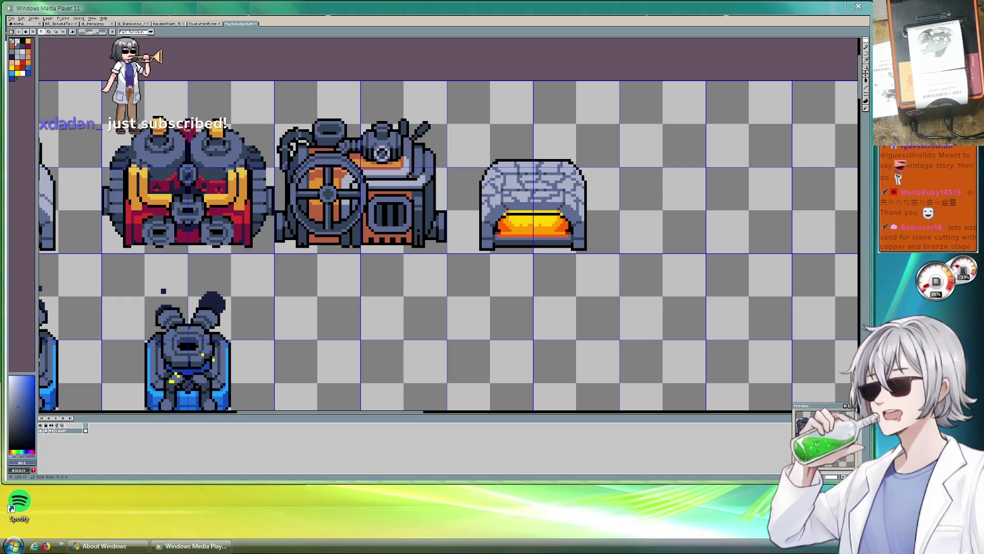
scroll(180, 132, "down", 2)
scroll(180, 150, "left", 3)
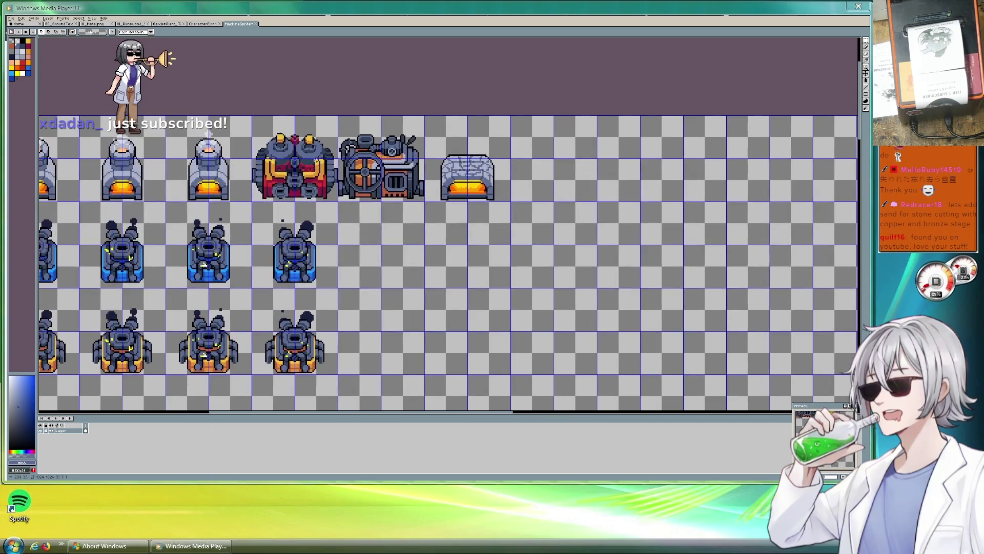
scroll(252, 187, "up", 3)
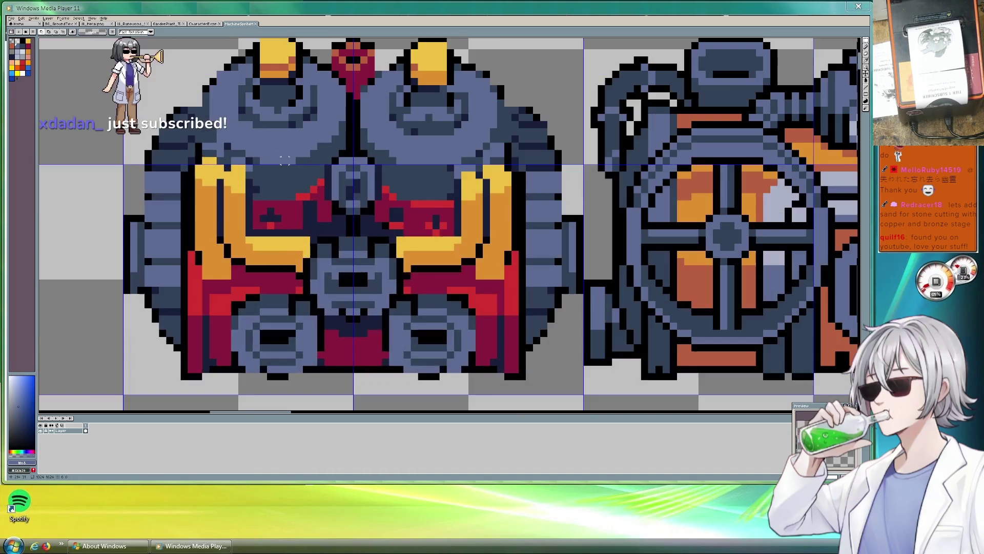
scroll(452, 154, "down", 1)
scroll(452, 154, "up", 1)
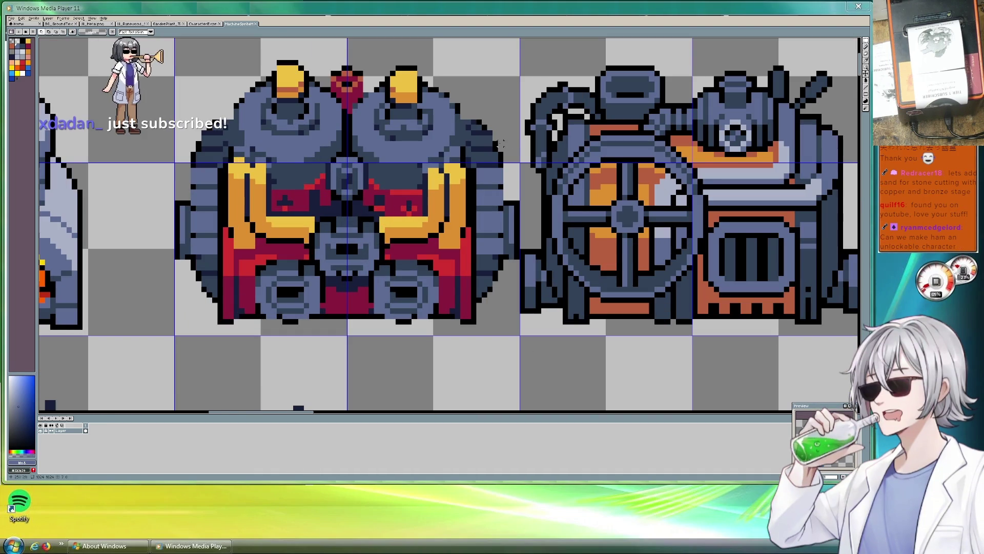
scroll(499, 179, "down", 3)
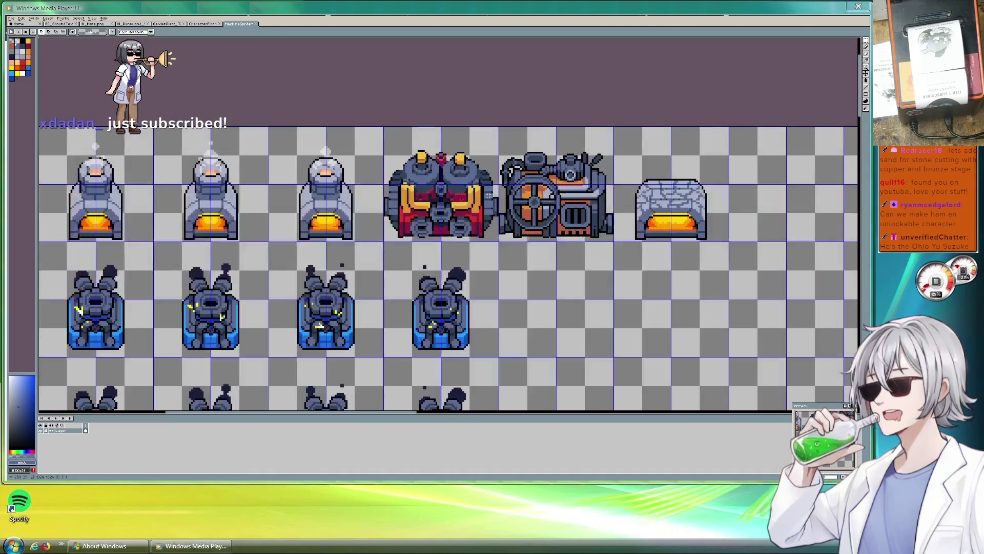
scroll(476, 172, "up", 1)
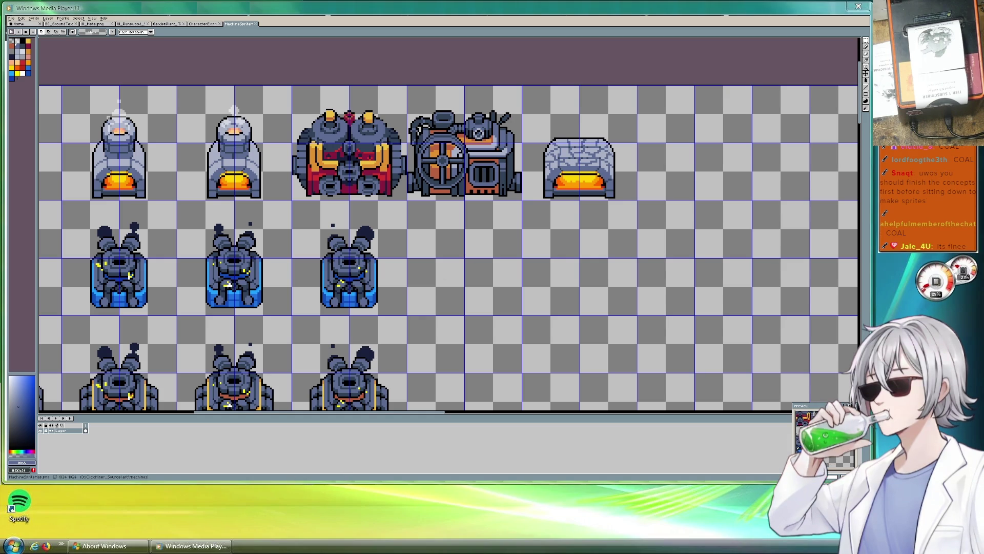
key("alt+Tab")
- Scroll across the diagram and pan to Layer 1 and the Basic Furnace
scroll(548, 398, "down", 3)
scroll(548, 398, "down", 11)
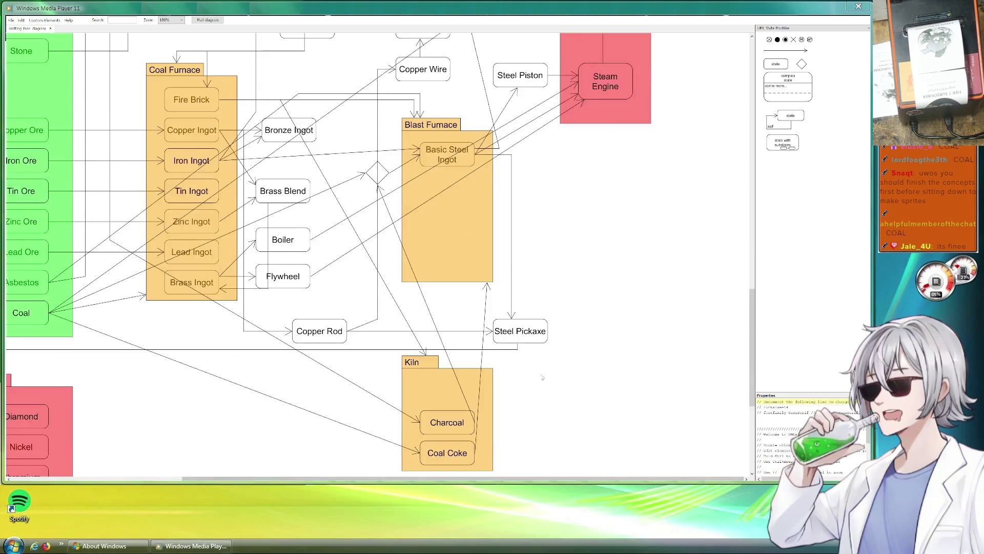
scroll(276, 330, "up", 10)
scroll(271, 329, "up", 5)
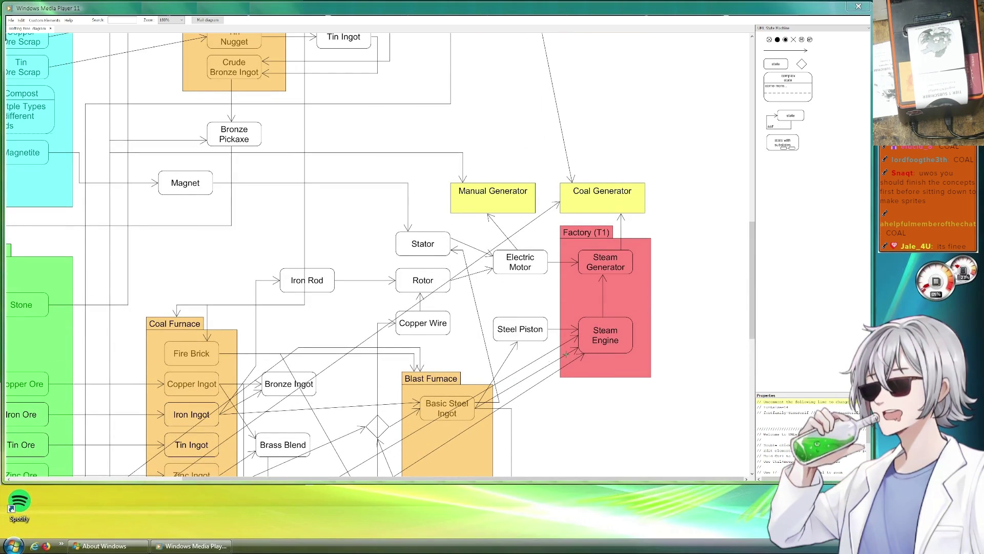
scroll(663, 291, "up", 13)
scroll(663, 290, "left", 3)
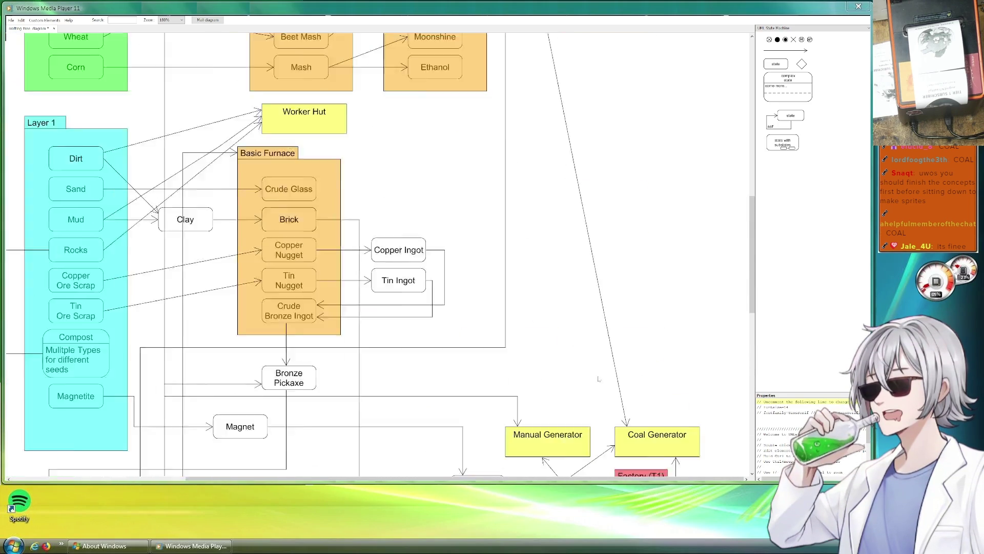
scroll(640, 293, "up", 8)
scroll(616, 303, "right", 5)
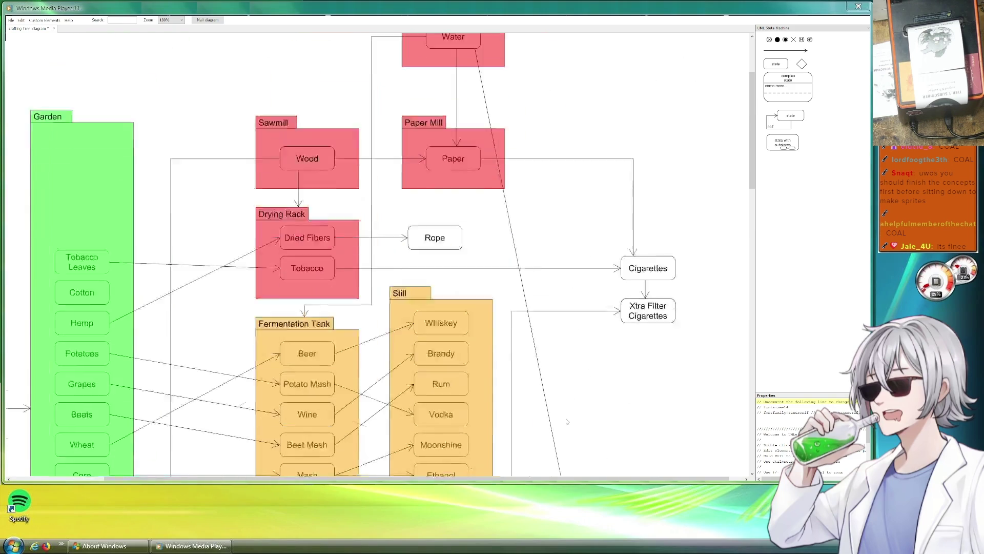
scroll(518, 326, "down", 7)
scroll(518, 326, "down", 11)
scroll(519, 327, "left", 1)
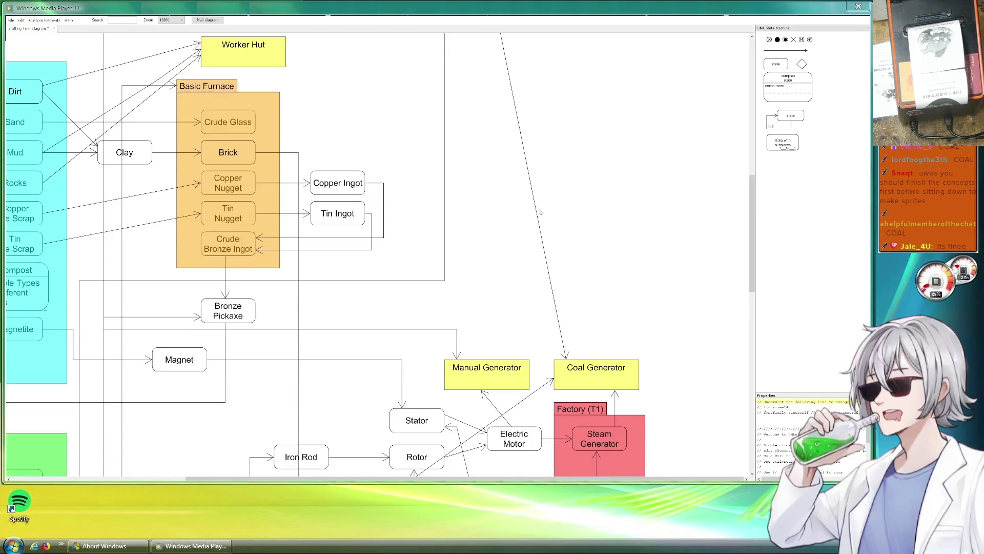
left_click_drag(433, 279, 595, 322)
left_click_drag(385, 148, 400, 202)
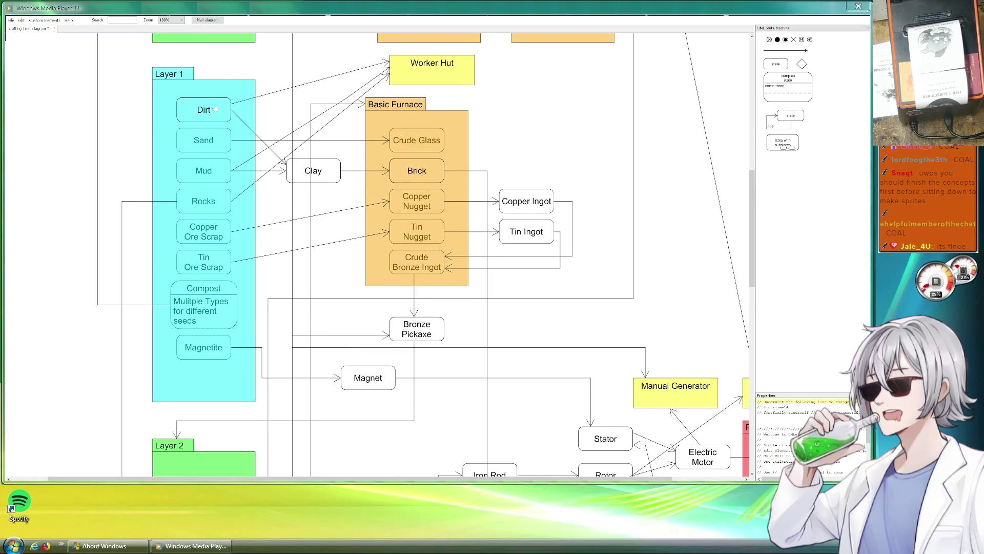
- Pan to the generators and Factory (T1), then browse down to the Fermentation Tank and Still
left_click_drag(515, 341, 399, 242)
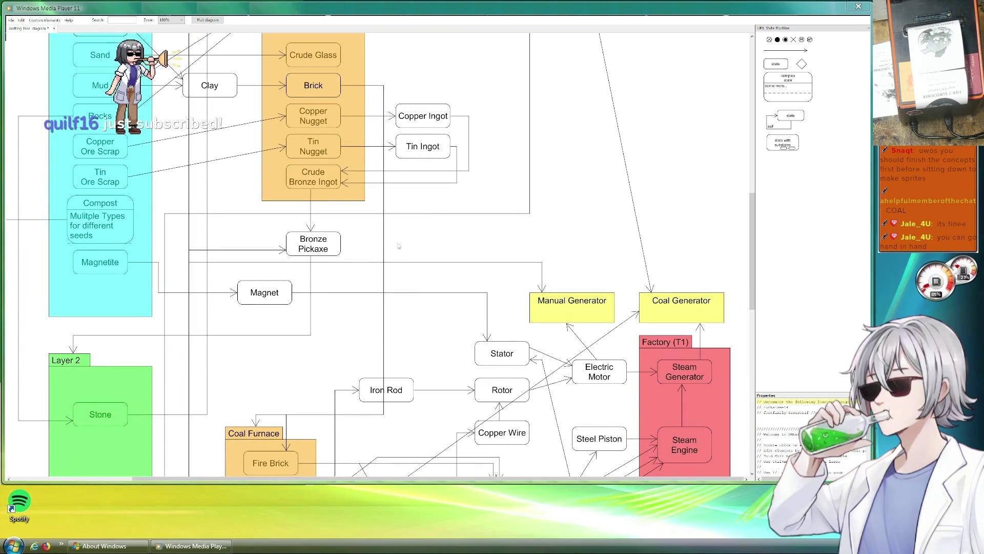
scroll(426, 322, "down", 10)
scroll(462, 307, "right", 3)
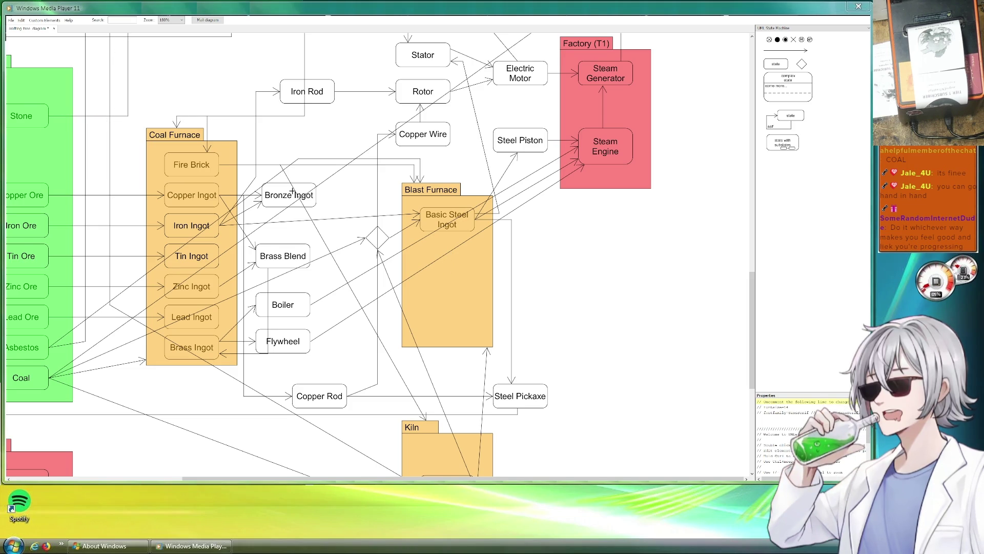
scroll(324, 250, "down", 3)
scroll(324, 250, "left", 5)
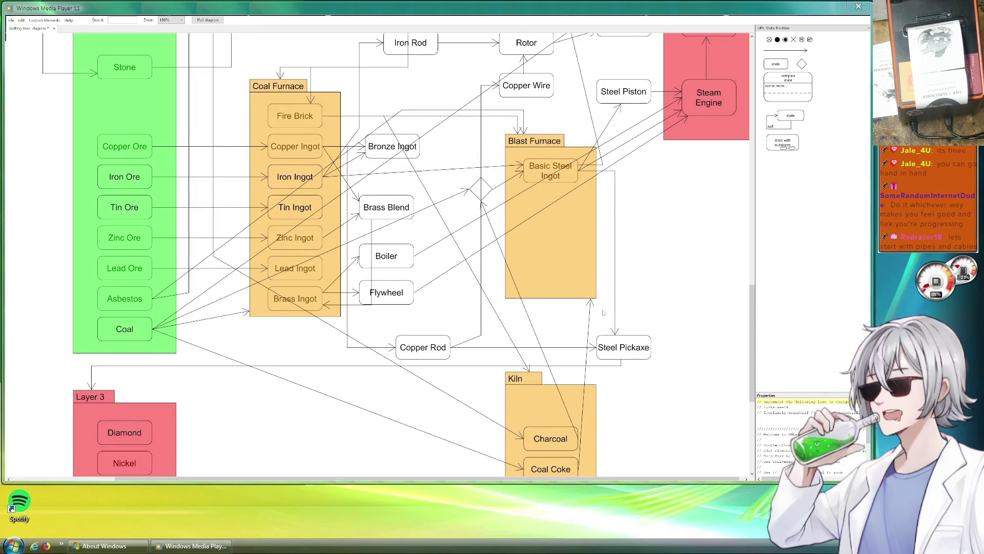
scroll(639, 283, "up", 8)
scroll(631, 312, "right", 3)
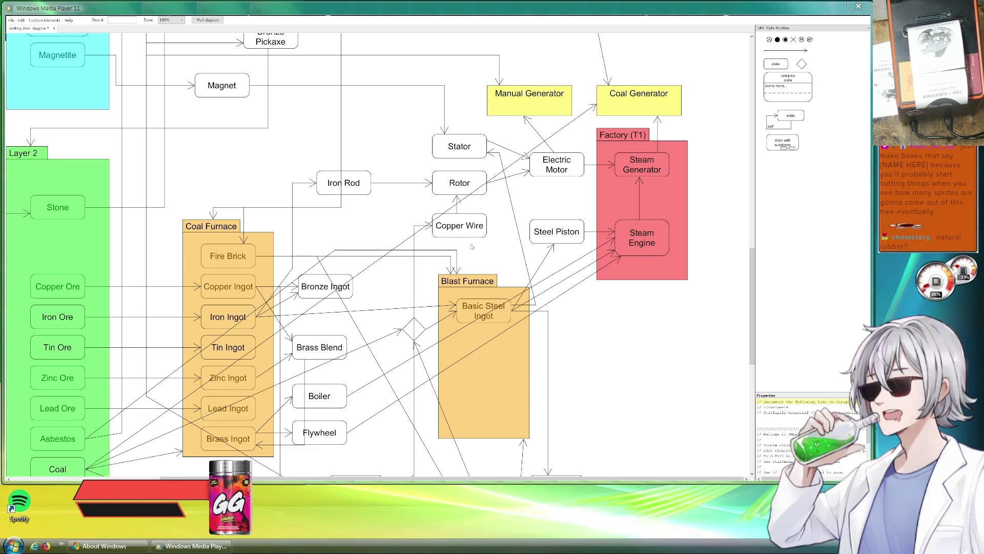
scroll(401, 246, "up", 5)
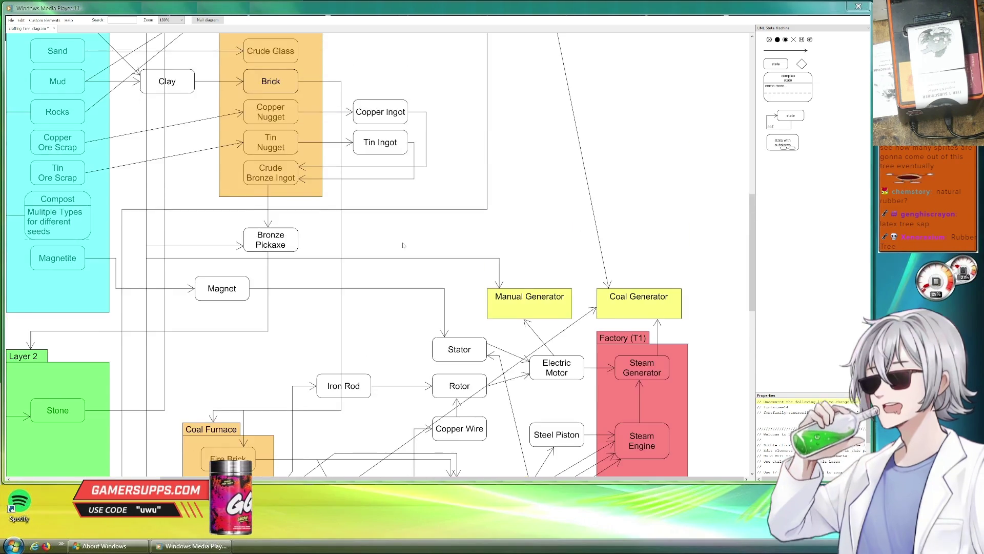
scroll(401, 247, "up", 9)
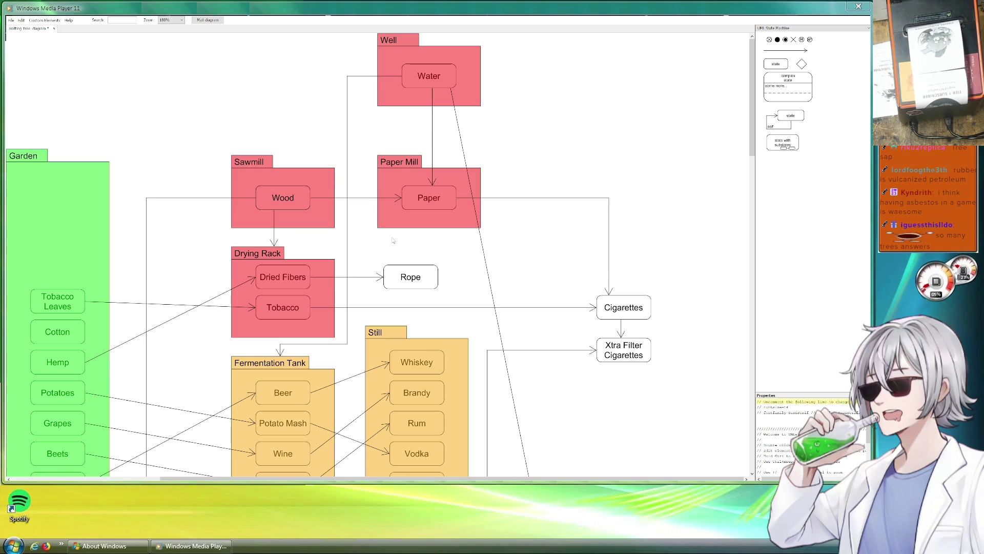
scroll(393, 240, "down", 10)
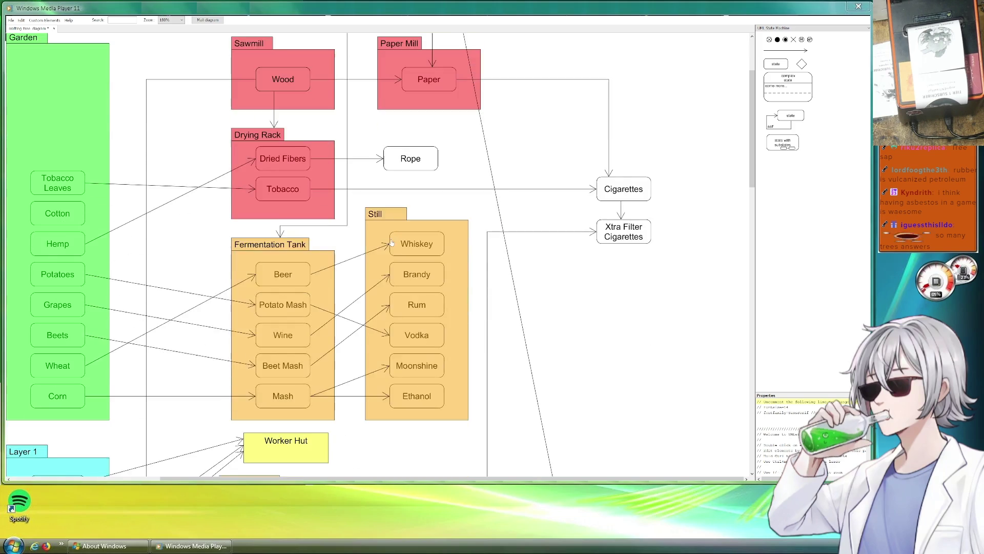
- Pan the diagram to the Coal Generator and Layer 2
left_click_drag(388, 247, 511, 150)
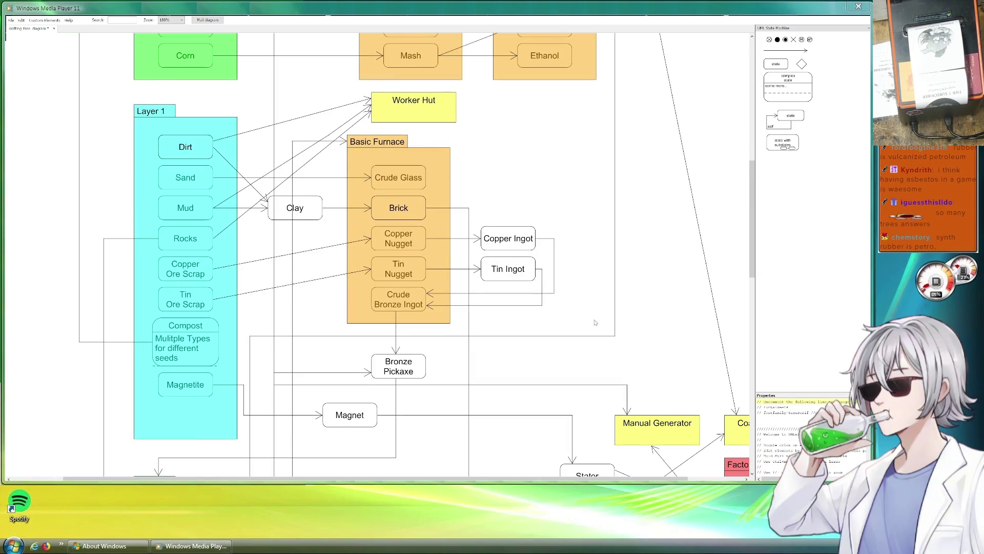
mouse_move(605, 325)
left_mouse_down()
mouse_move(519, 275)
mouse_move(501, 279)
mouse_move(540, 276)
mouse_move(546, 260)
mouse_move(538, 276)
left_mouse_up()
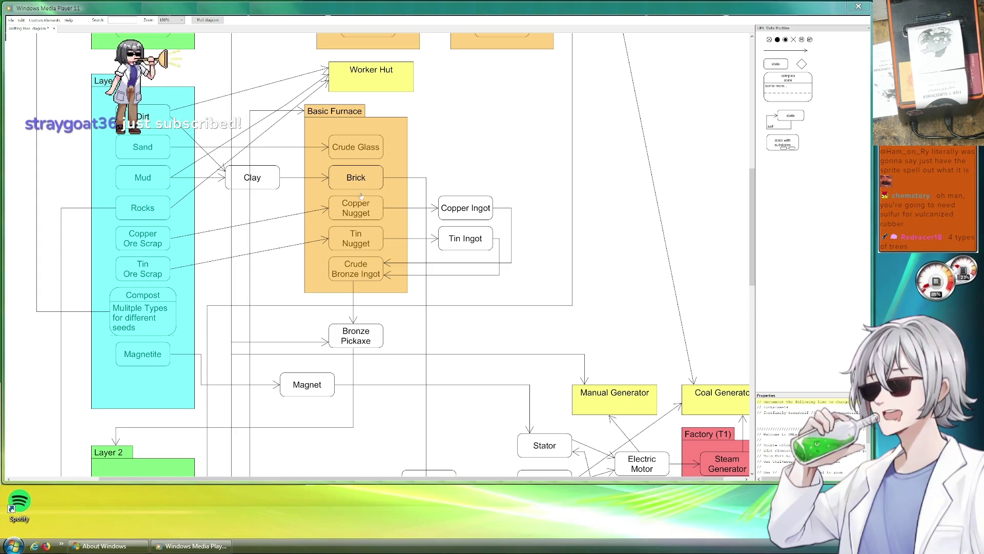
left_click_drag(453, 169, 423, 66)
scroll(394, 270, "down", 4)
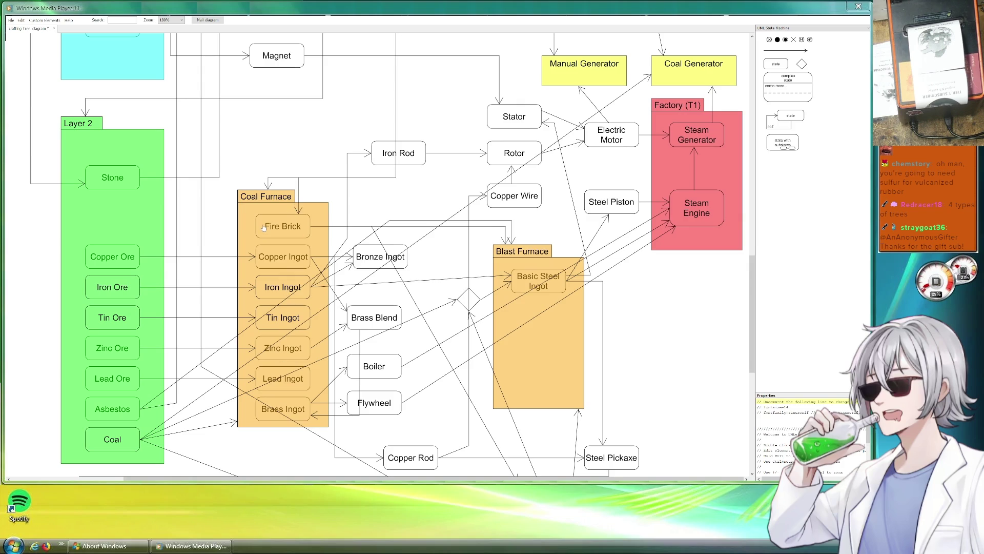
- Bring Layer 3 and the Kiln into view and scroll through that part of the diagram
left_click_drag(206, 215, 267, 128)
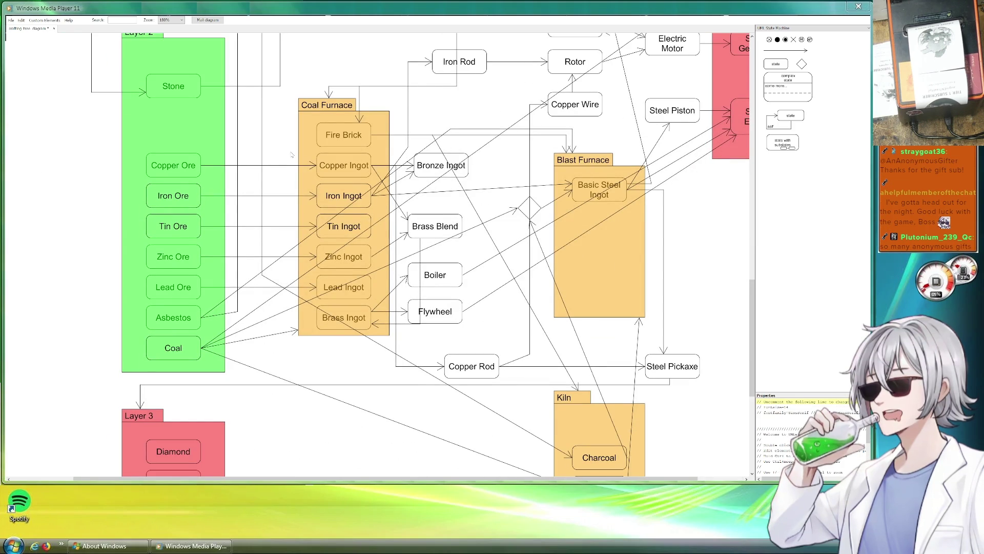
scroll(528, 343, "down", 3)
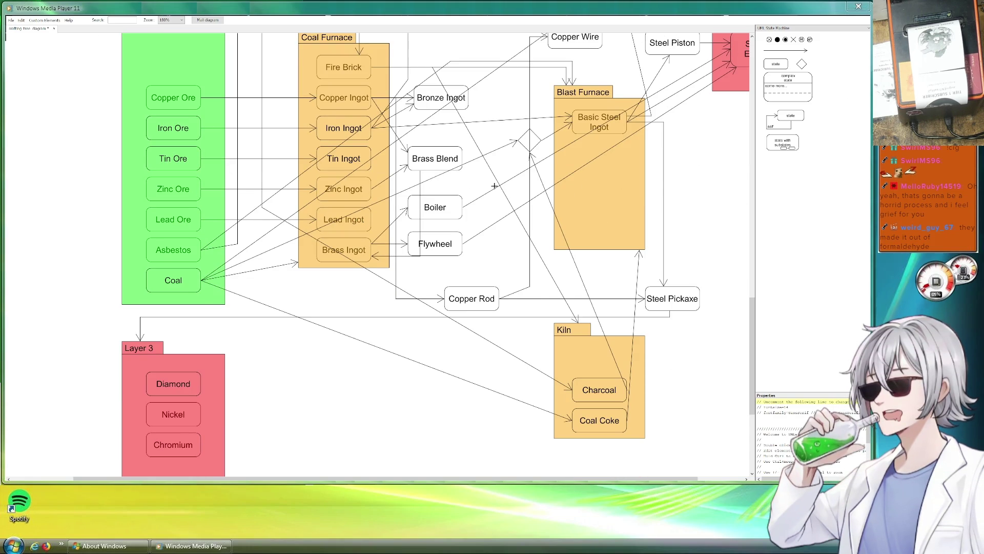
scroll(503, 180, "down", 3)
scroll(492, 192, "up", 15)
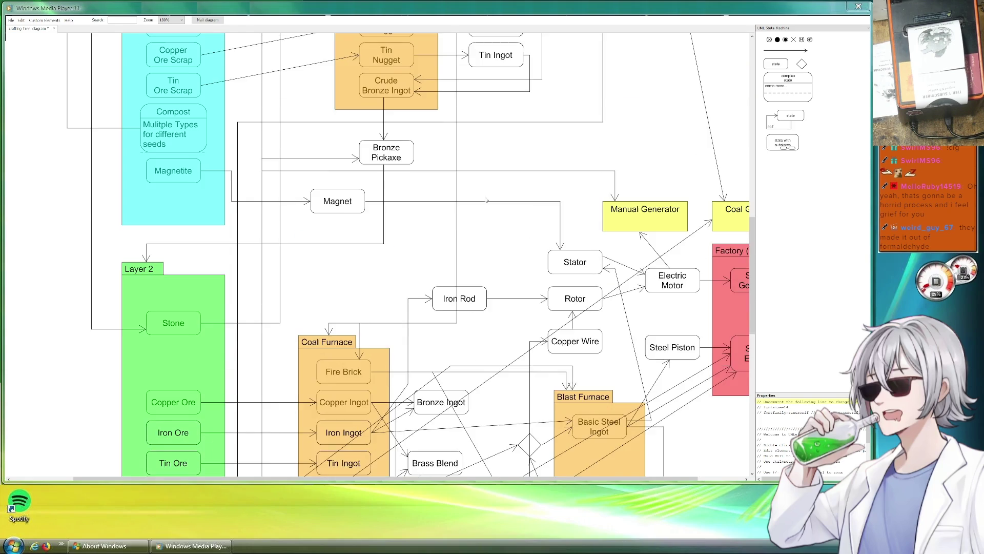
scroll(487, 199, "up", 7)
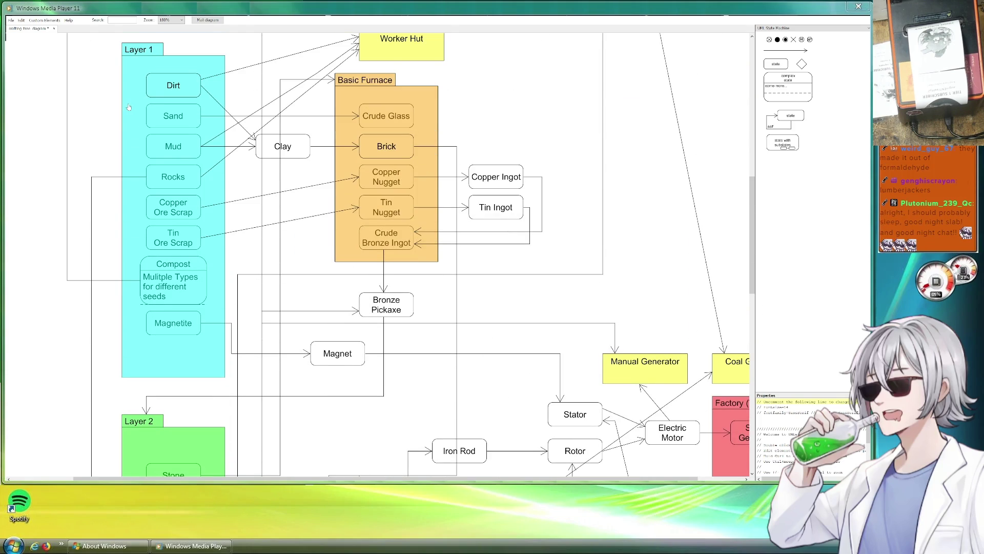
scroll(129, 107, "up", 7)
scroll(195, 92, "down", 9)
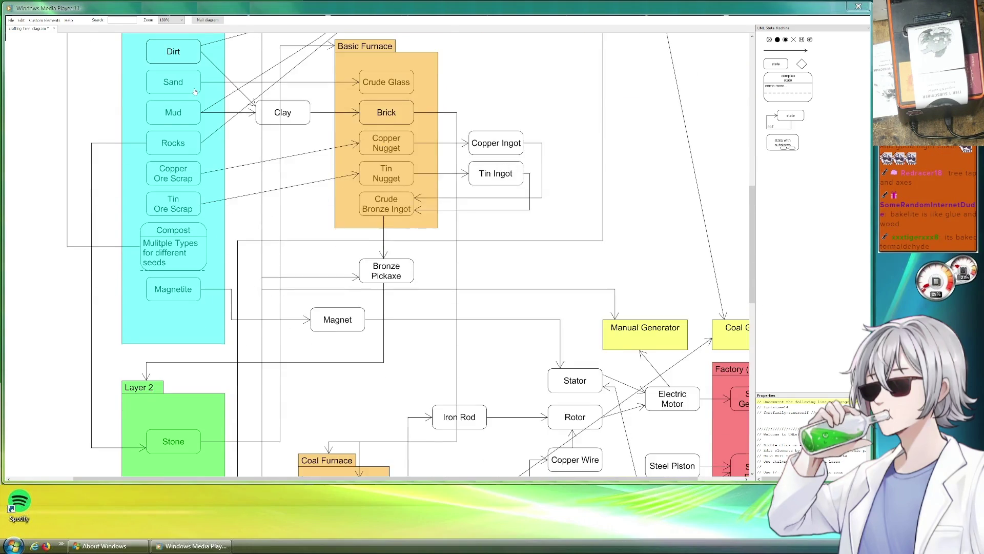
scroll(195, 92, "up", 5)
scroll(183, 289, "down", 5)
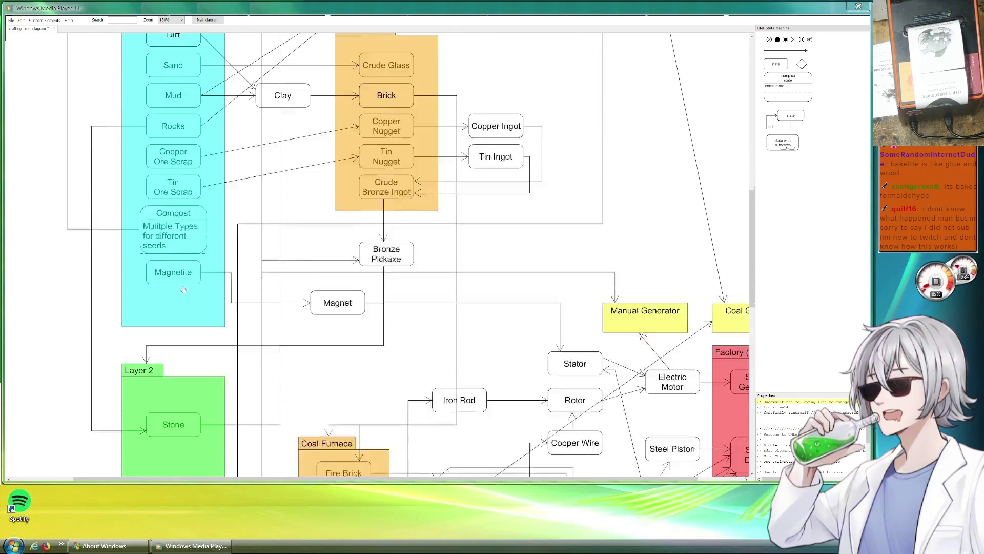
scroll(184, 290, "down", 18)
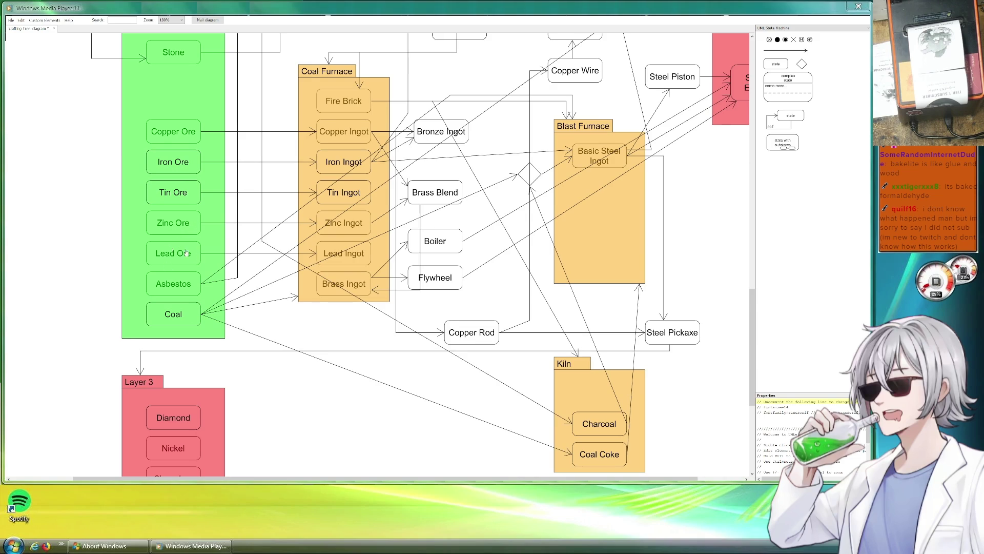
scroll(208, 250, "down", 10)
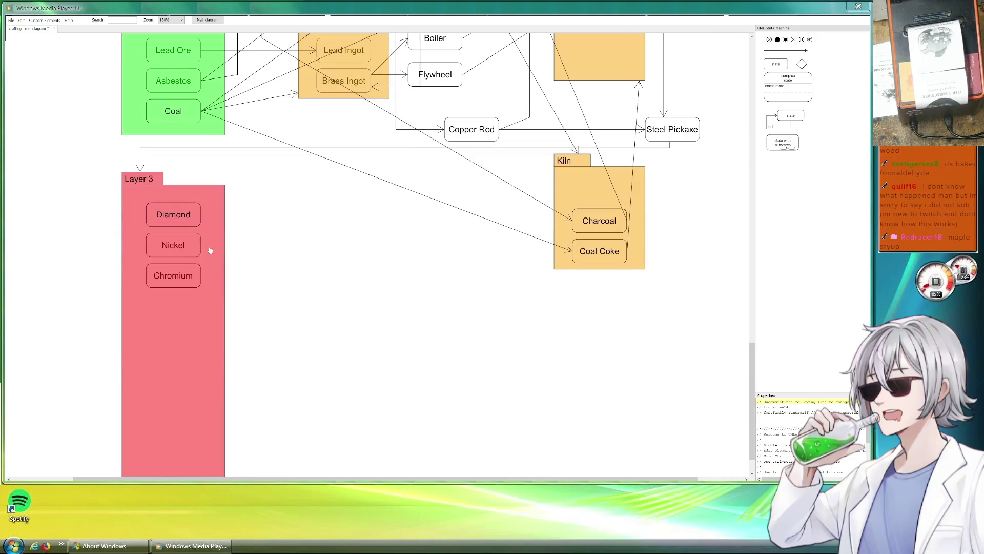
scroll(208, 250, "up", 8)
scroll(291, 304, "up", 20)
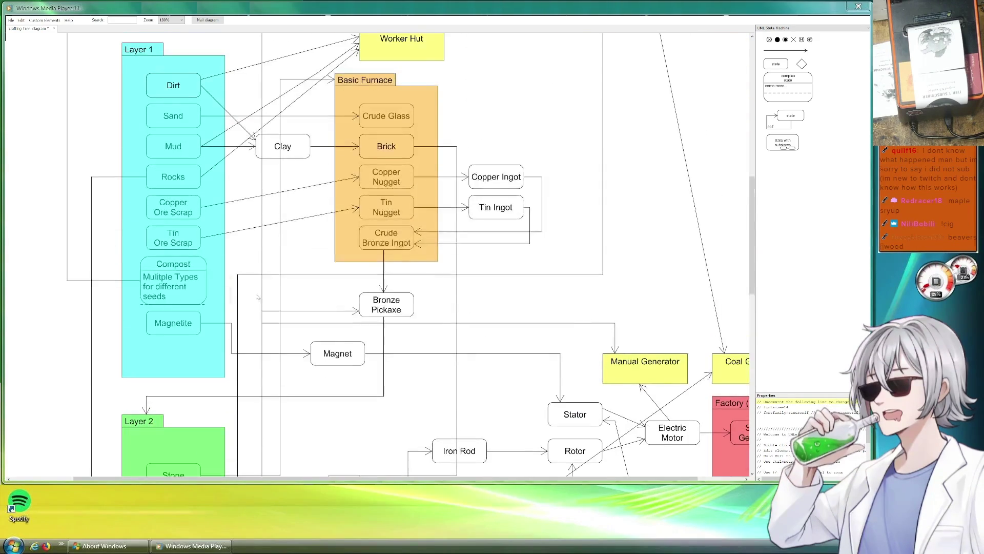
scroll(252, 287, "down", 12)
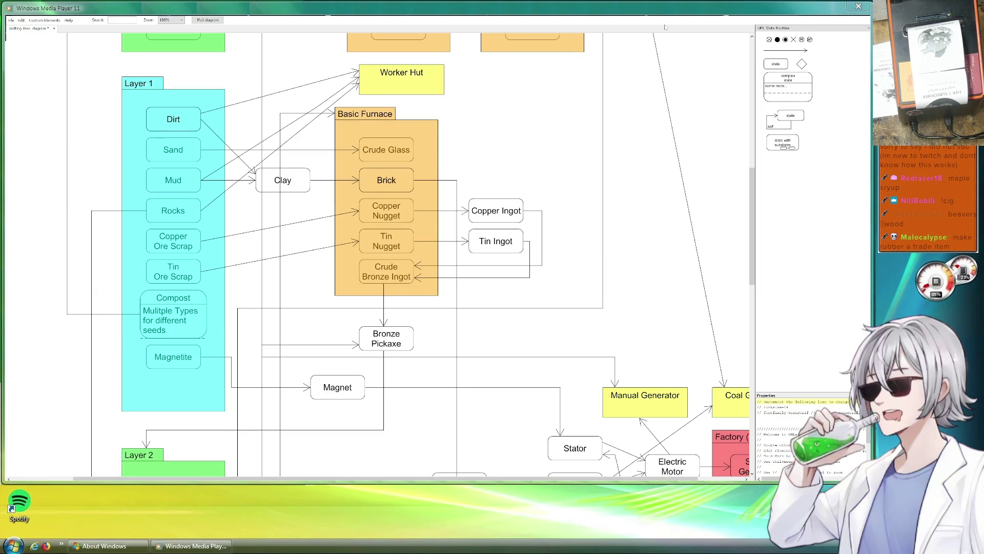
- Leave the diagram and bring the Godot editor showing power_system.gd to the front
key("alt+Tab")
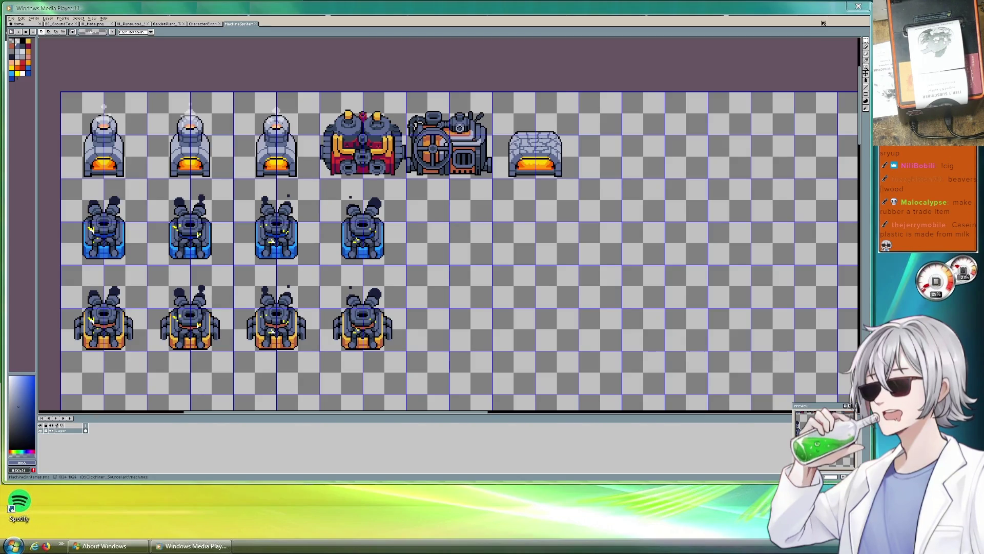
key("alt+Tab")
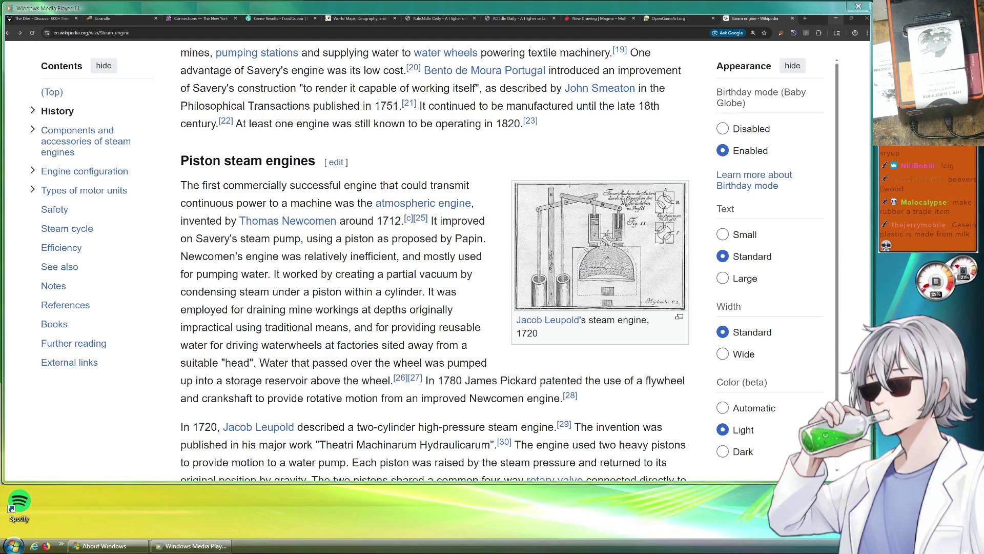
key("alt+Tab")
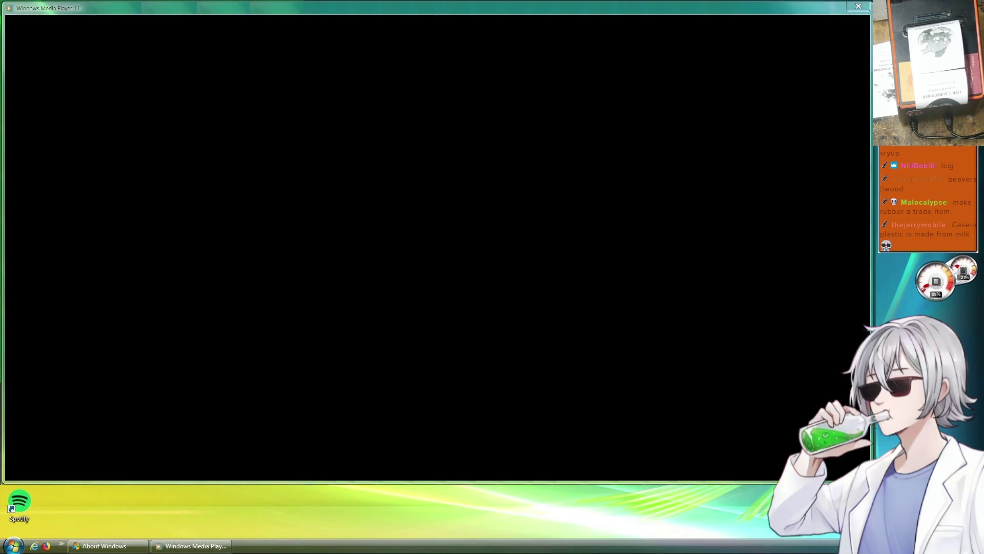
key("alt+F4")
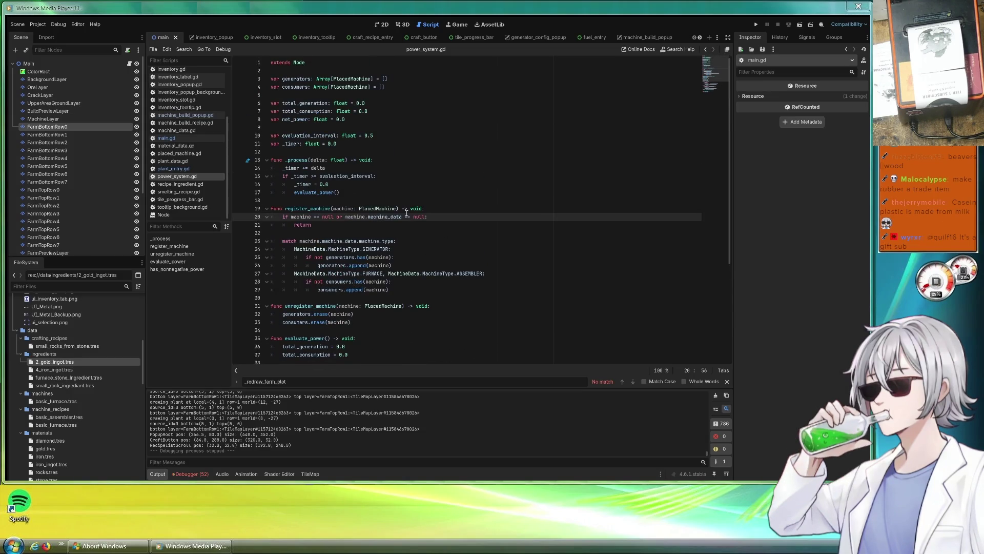
- Select the Main node and look through its properties in the Inspector
left_click(29, 63)
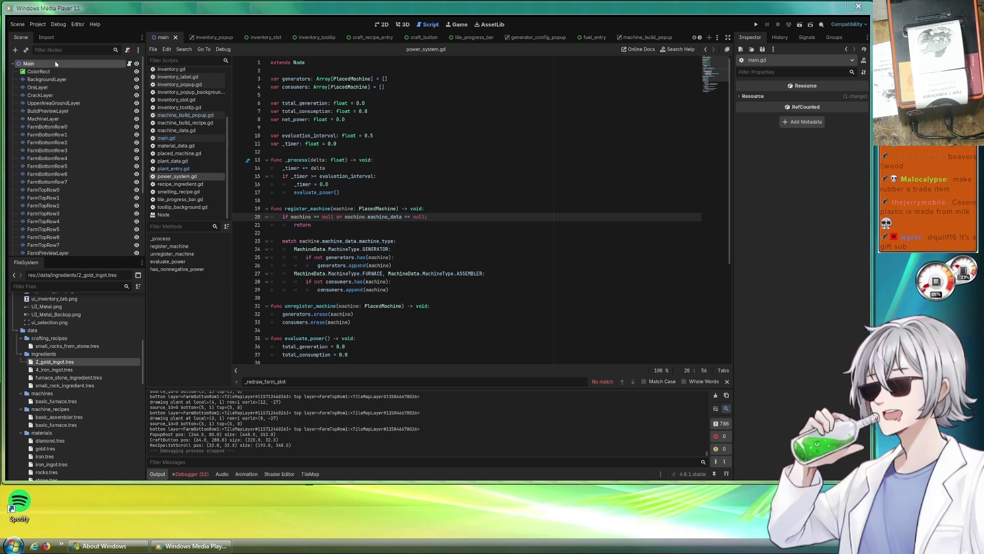
scroll(788, 103, "down", 15)
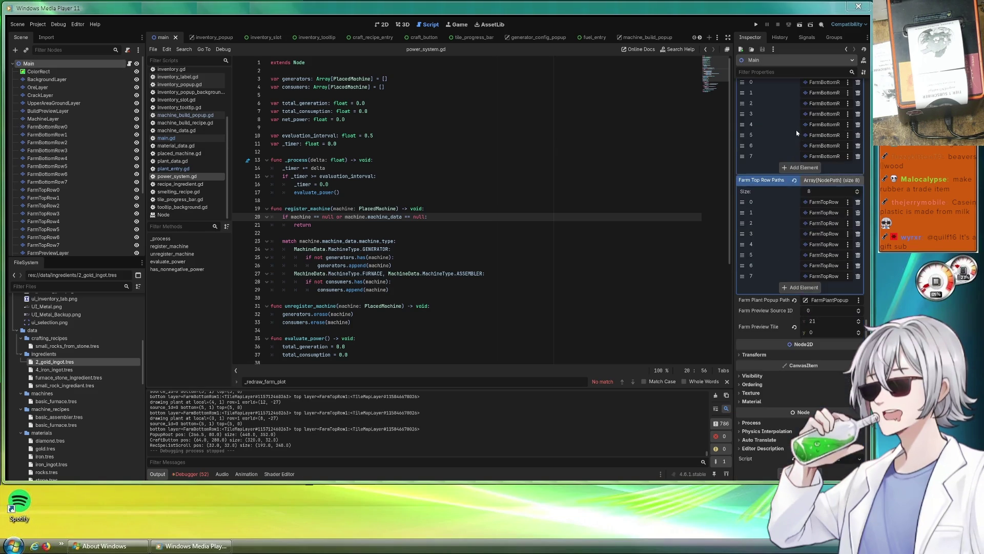
scroll(781, 156, "up", 5)
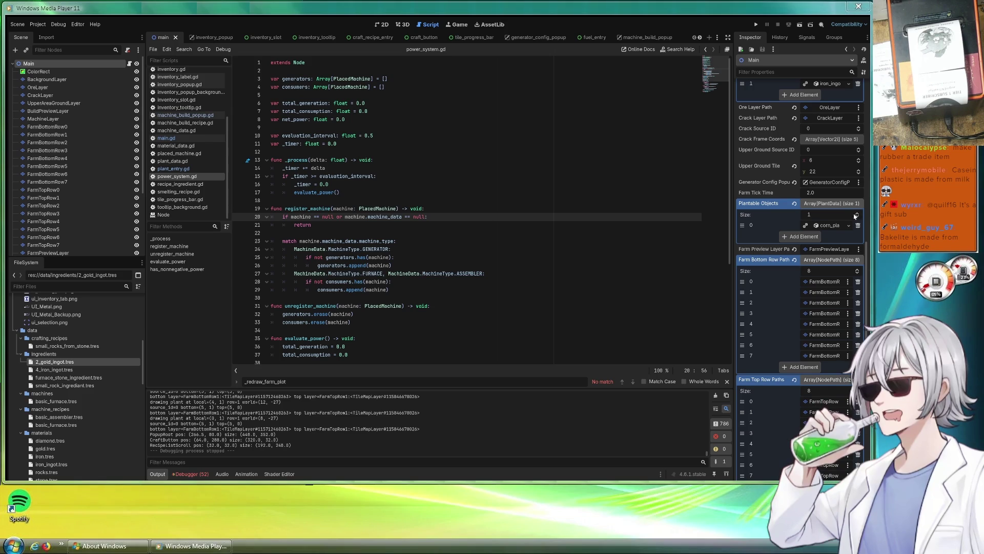
scroll(819, 207, "up", 4)
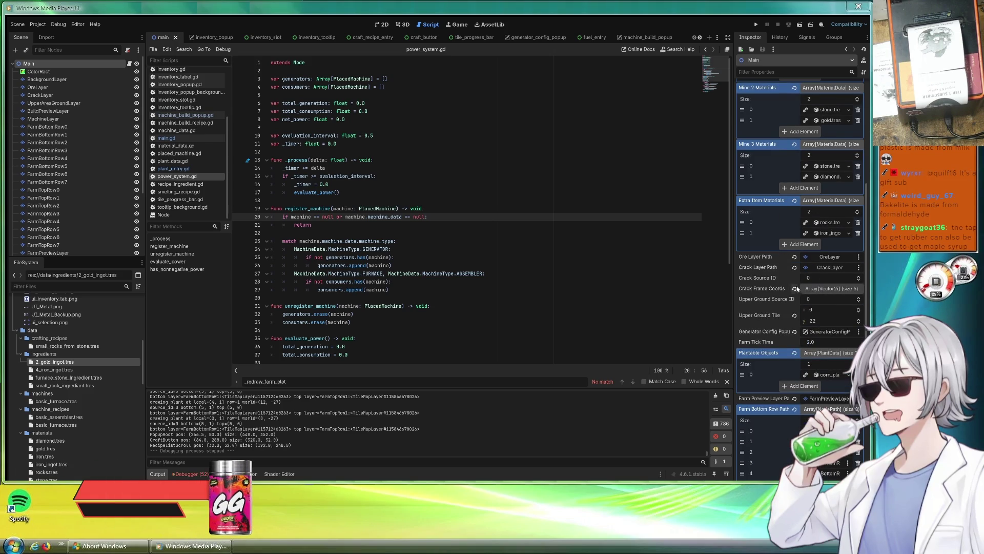
scroll(796, 265, "up", 4)
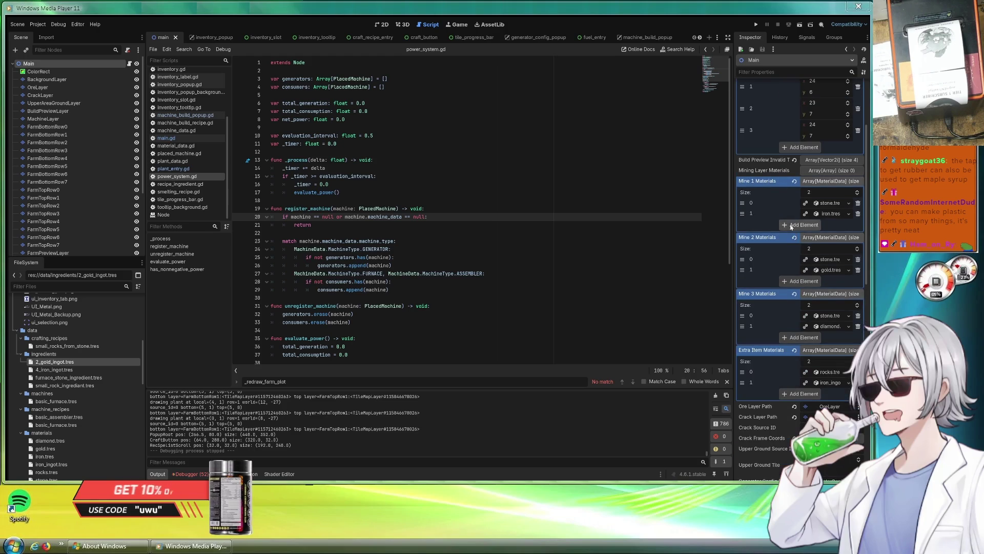
scroll(787, 313, "down", 2)
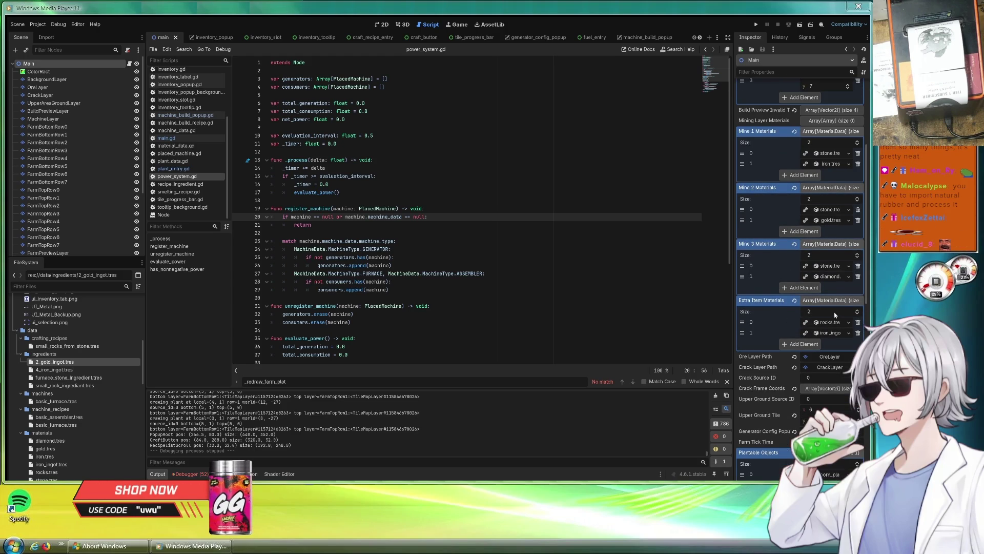
scroll(832, 306, "up", 4)
scroll(832, 306, "up", 3)
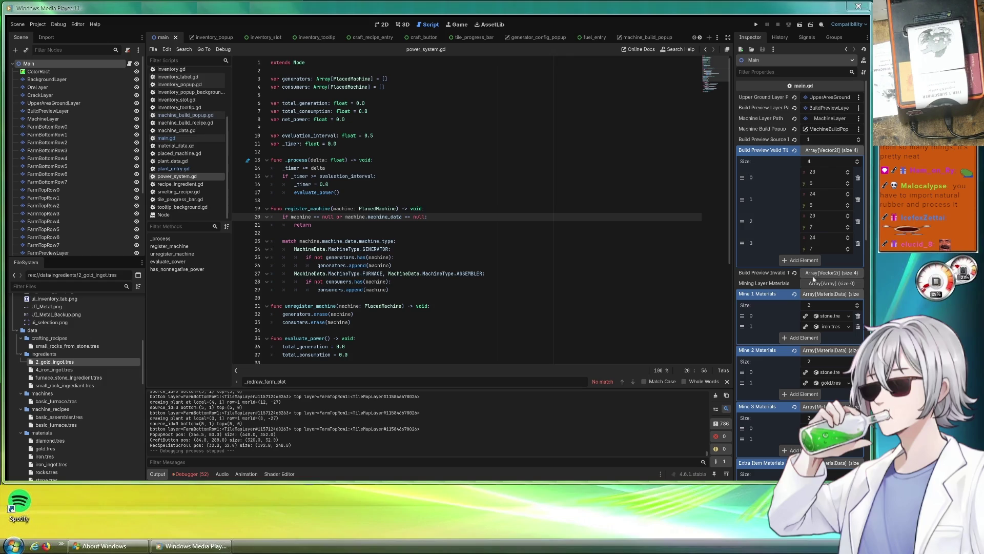
scroll(784, 264, "down", 6)
scroll(781, 268, "down", 4)
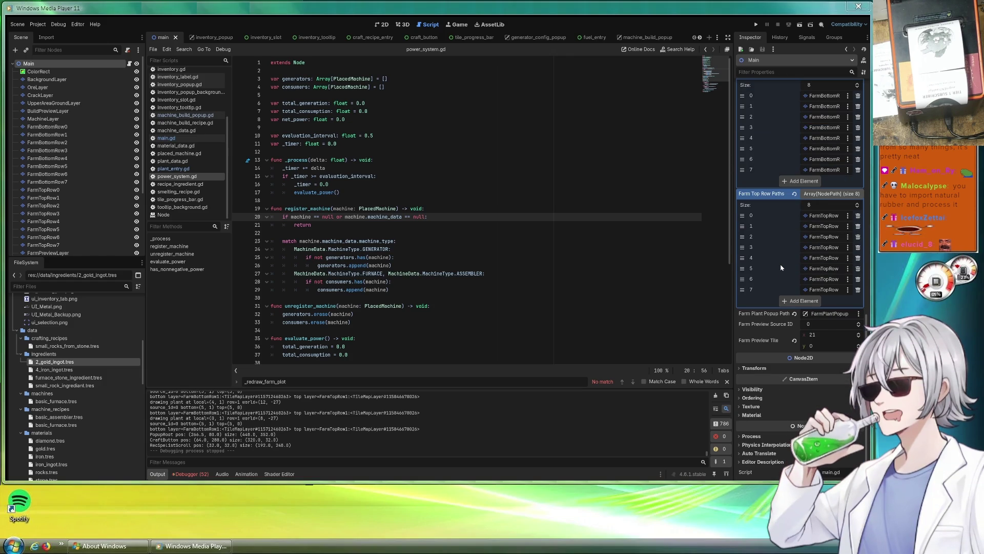
scroll(780, 268, "up", 5)
- Open inventory_popup.tscn and select its InventoryPopup root node to see its Crafting Recipes
scroll(85, 347, "down", 5)
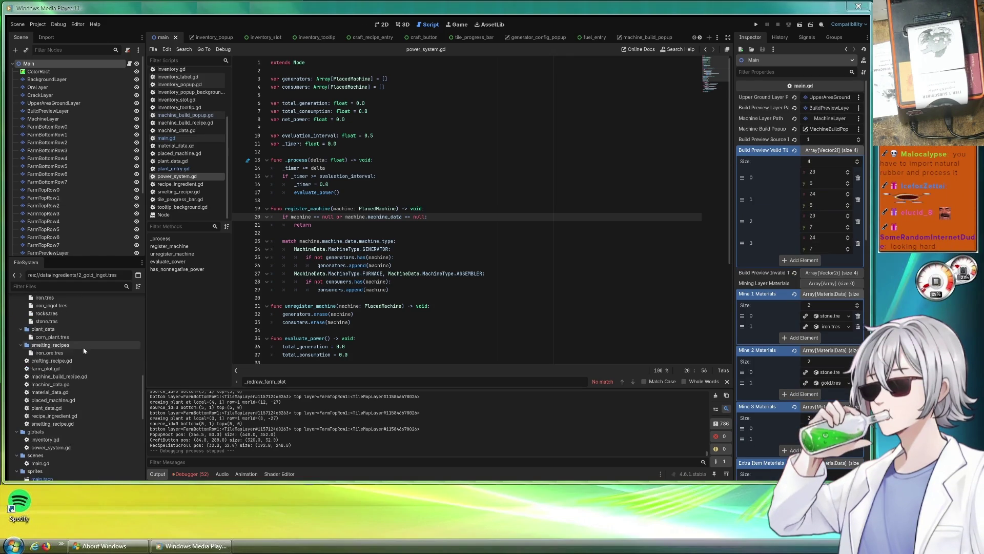
scroll(84, 359, "down", 5)
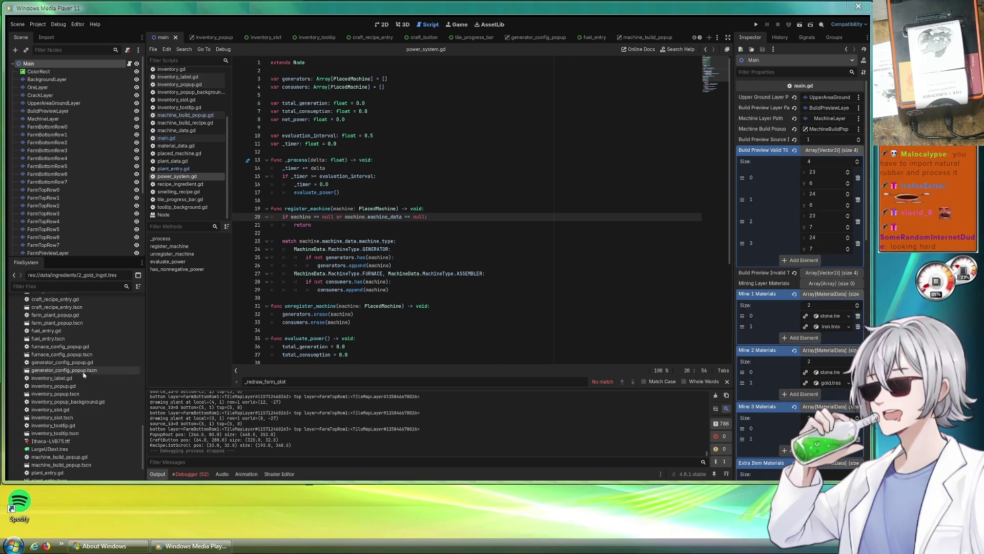
double_click(77, 394)
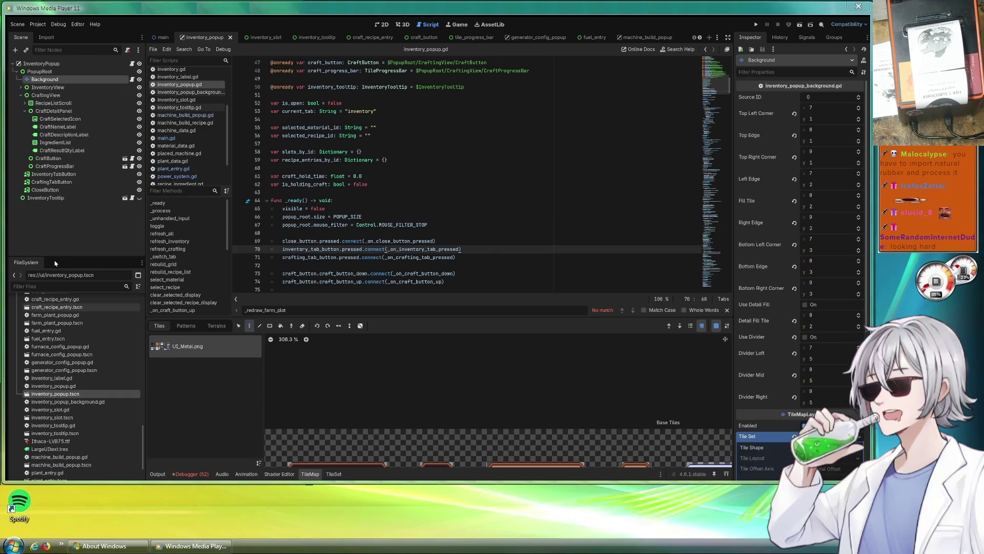
left_click(41, 63)
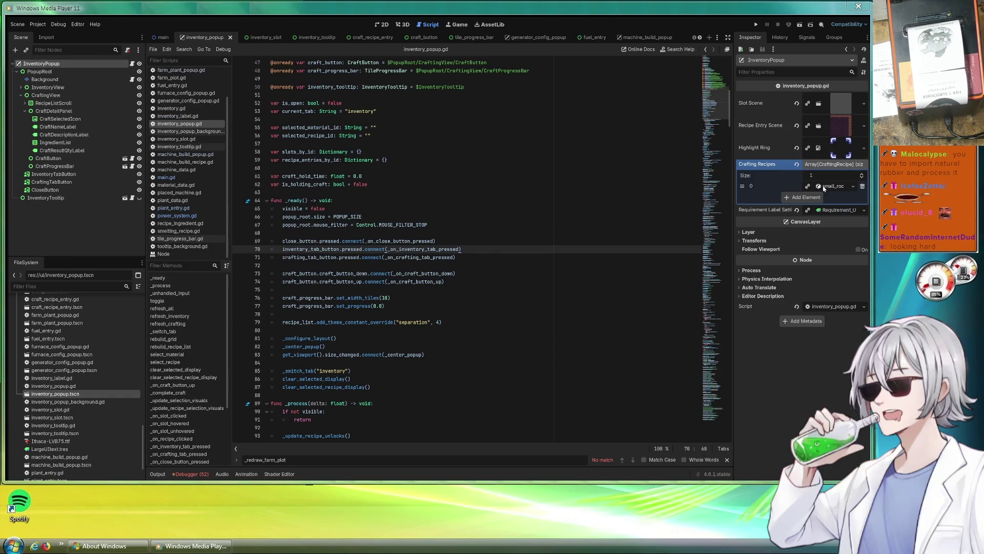
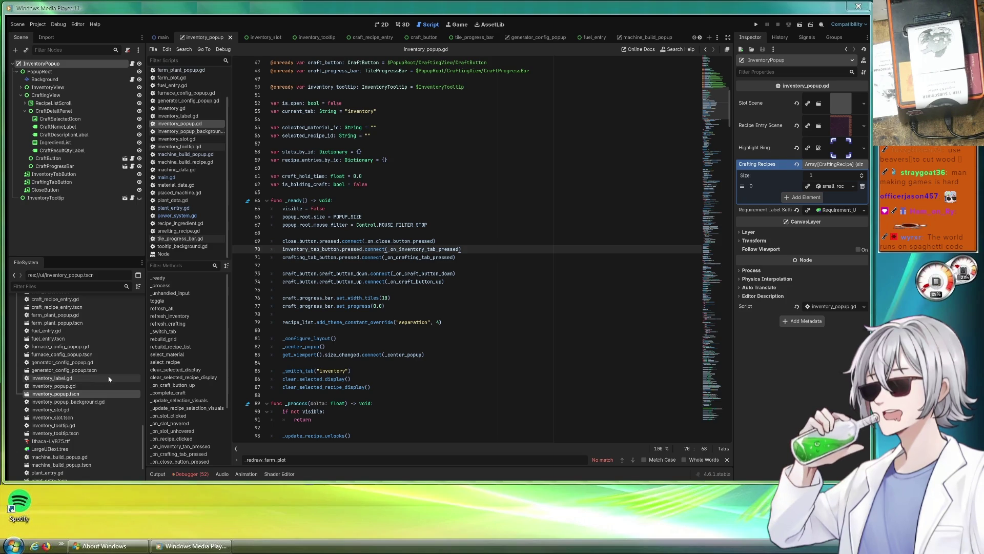
- Scroll inventory_popup.gd and place the cursor on the craft_description_label declaration at line 44
scroll(107, 380, "down", 10)
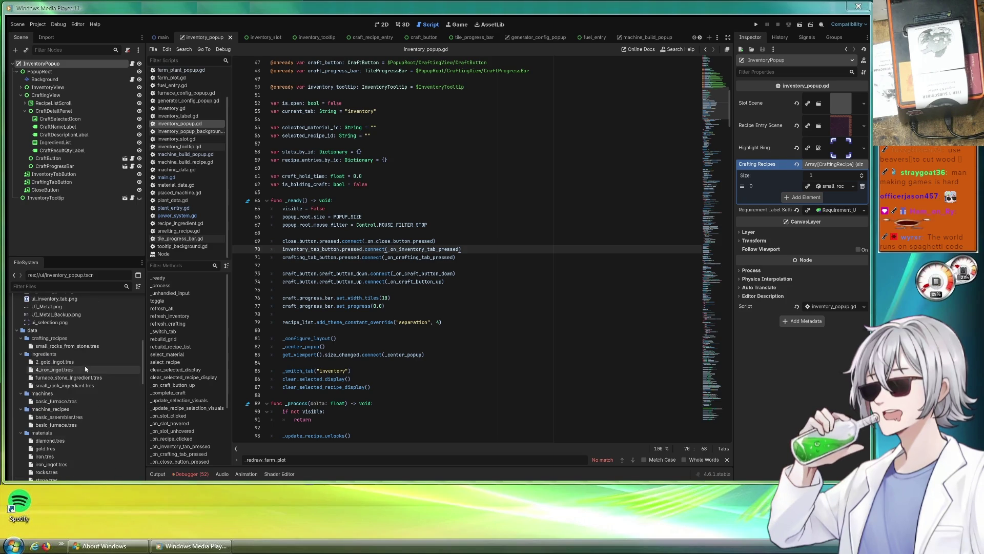
scroll(82, 367, "down", 5)
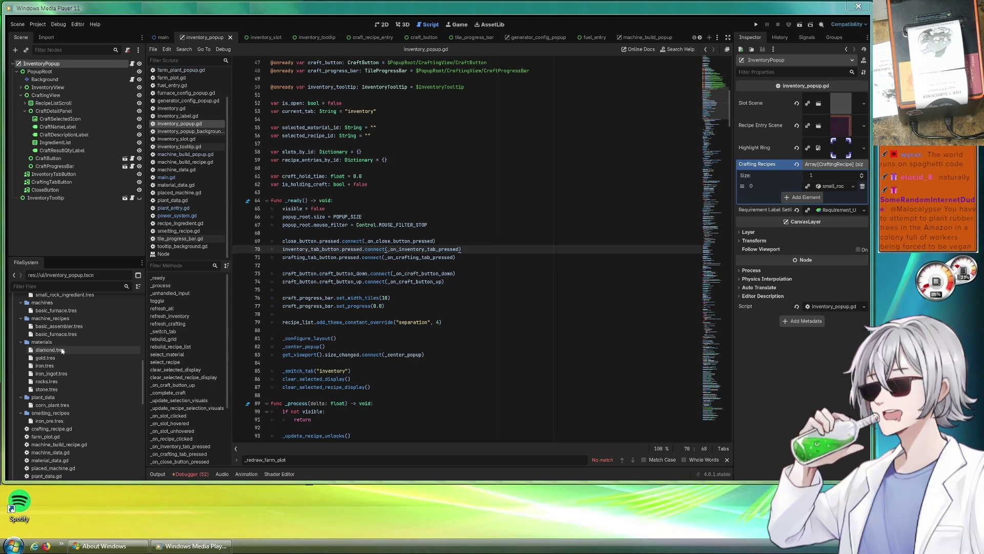
scroll(87, 364, "up", 3)
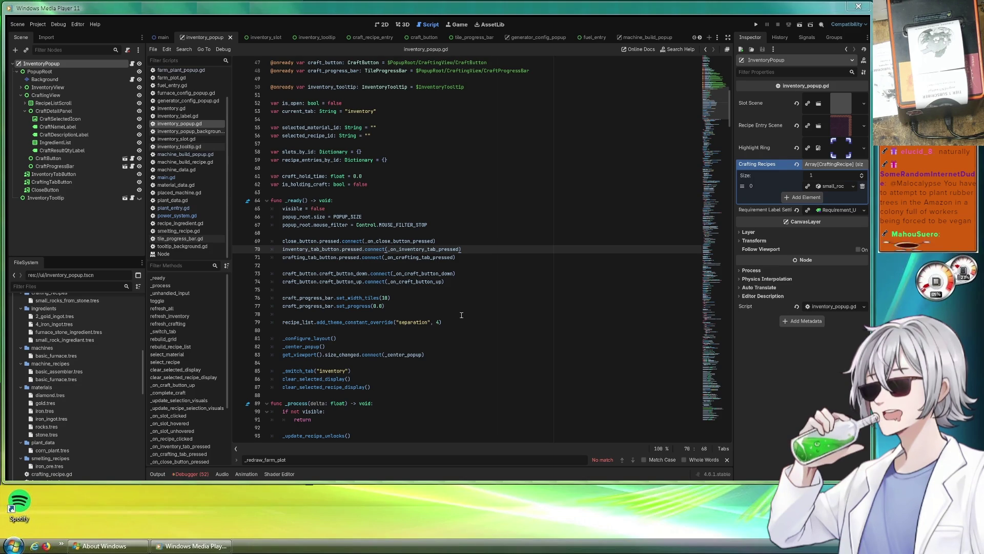
scroll(454, 320, "up", 2)
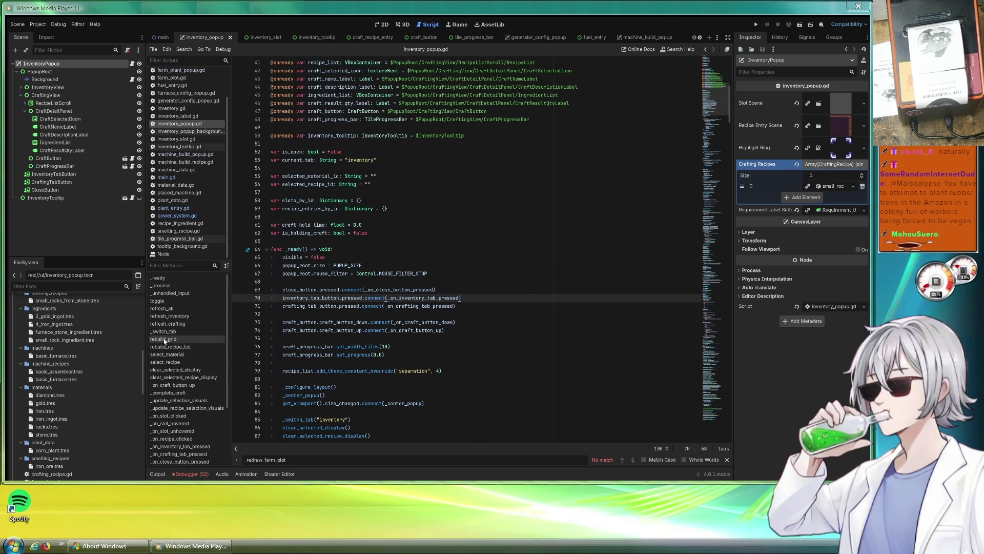
scroll(484, 256, "up", 4)
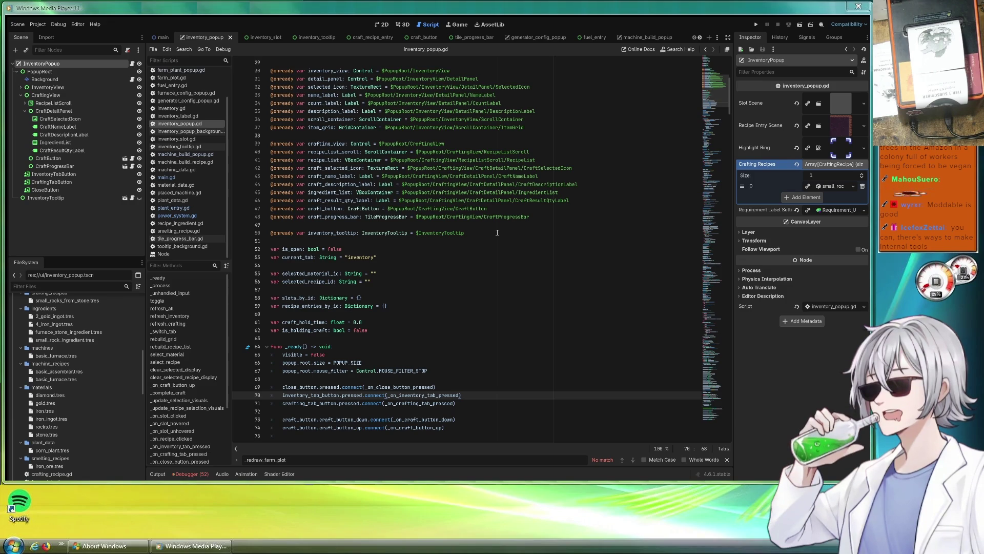
left_click(638, 184)
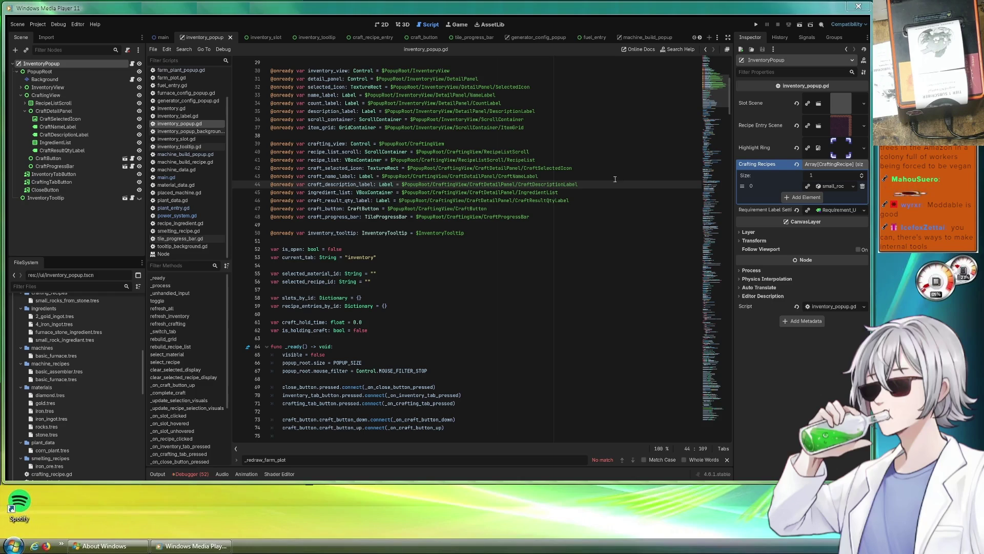
- Review the onready variable declarations around line 44 of inventory_popup.gd
scroll(609, 182, "down", 15)
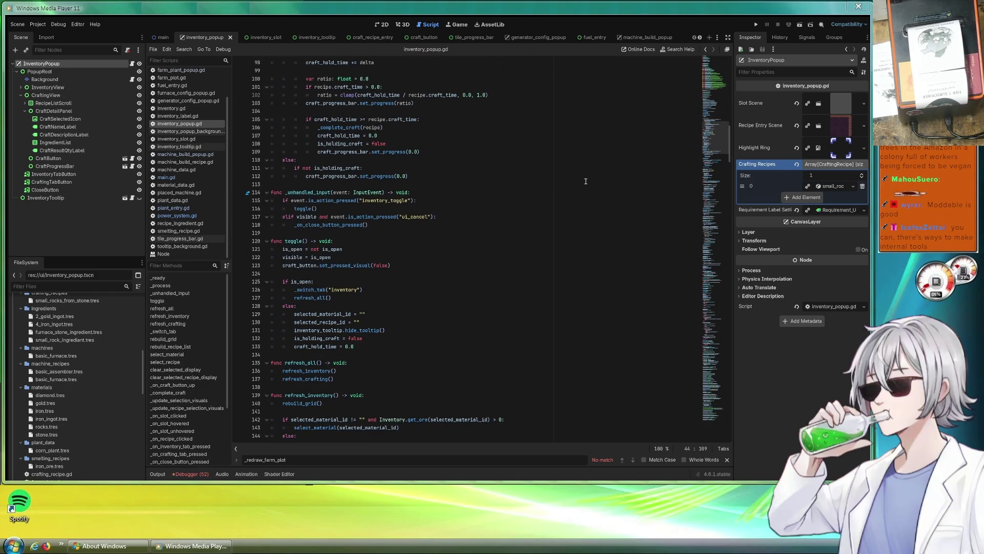
scroll(586, 181, "down", 16)
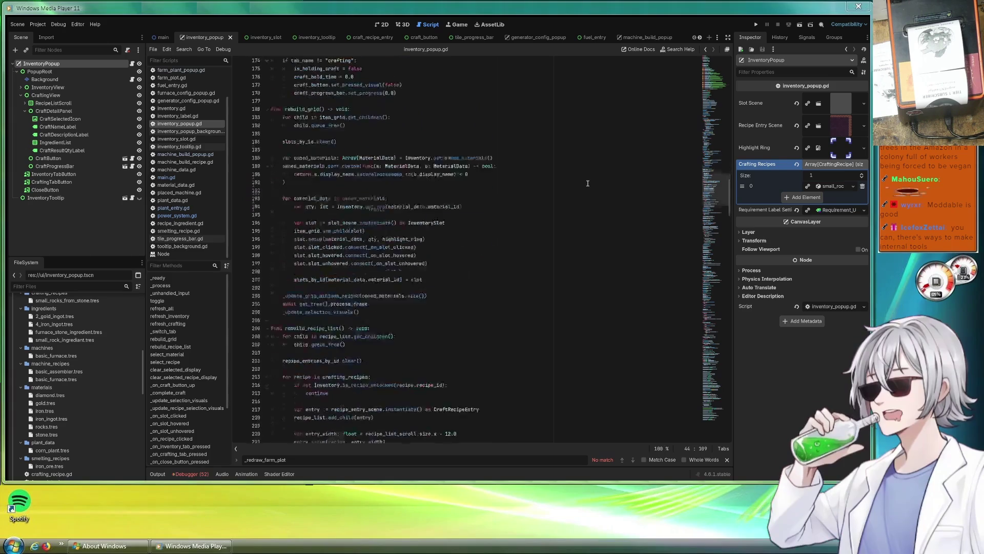
scroll(585, 189, "up", 12)
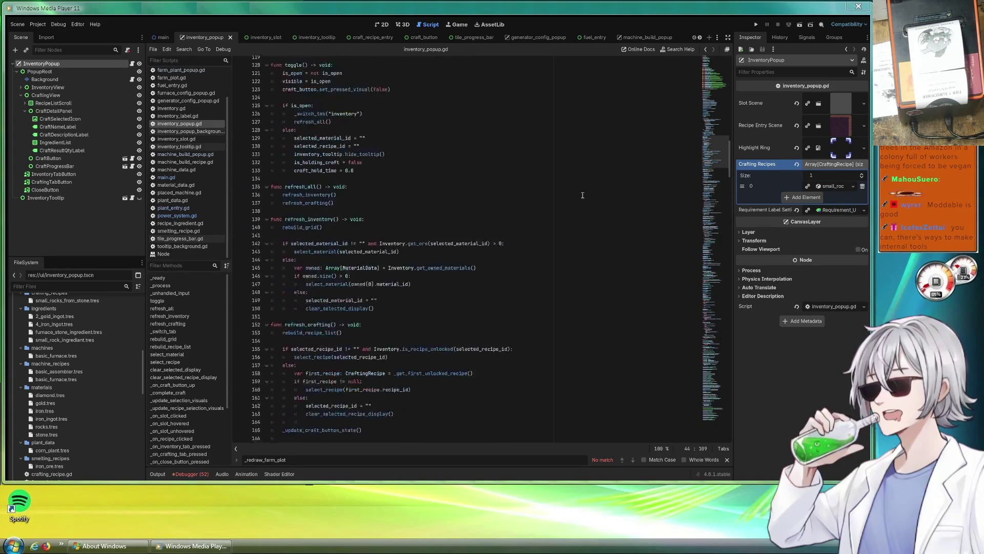
scroll(583, 195, "up", 20)
scroll(579, 194, "down", 6)
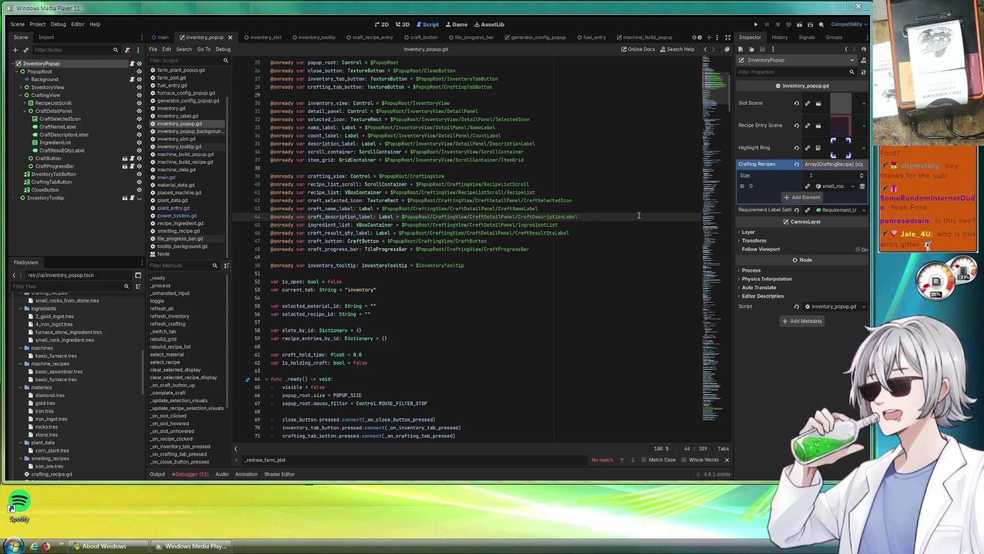
scroll(538, 226, "up", 8)
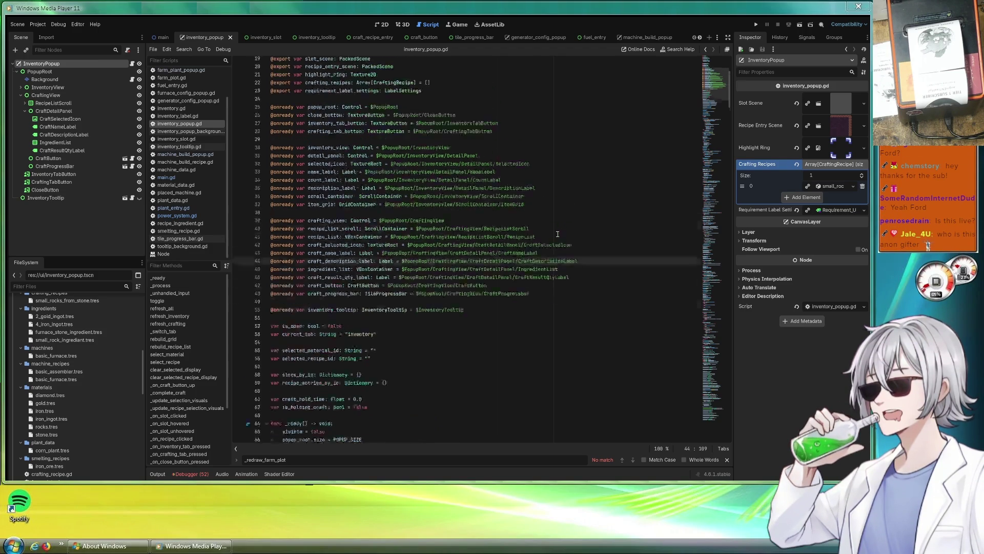
scroll(580, 230, "down", 2)
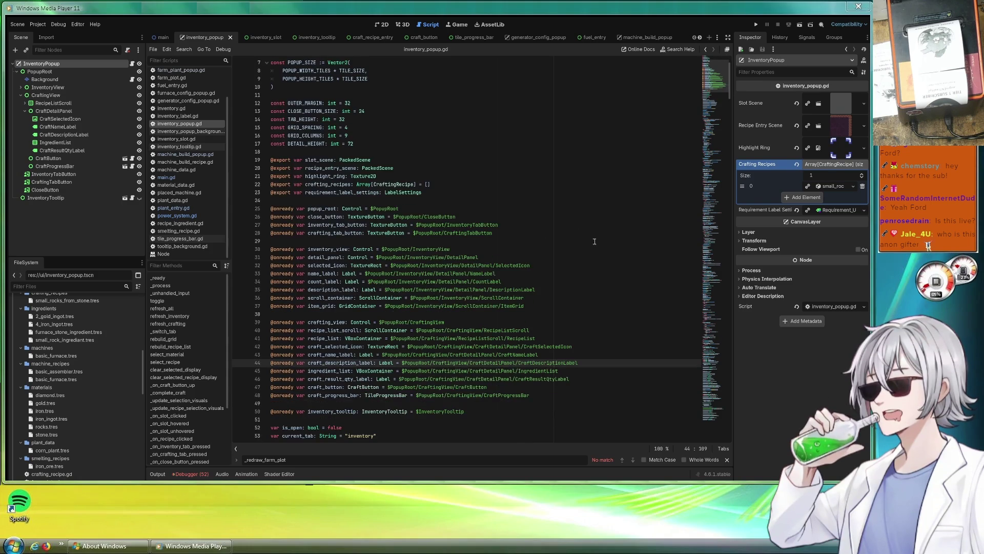
scroll(638, 363, "up", 2)
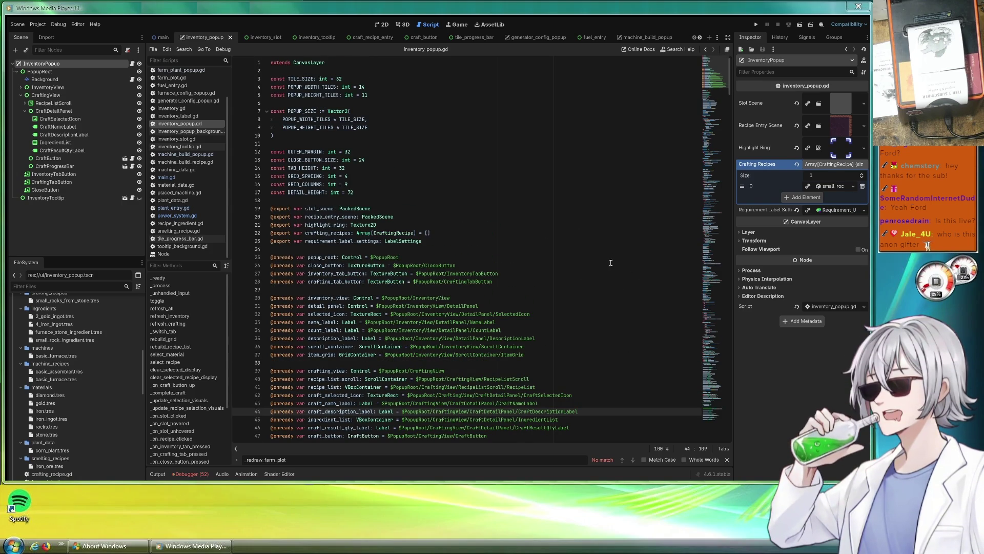
scroll(590, 267, "down", 9)
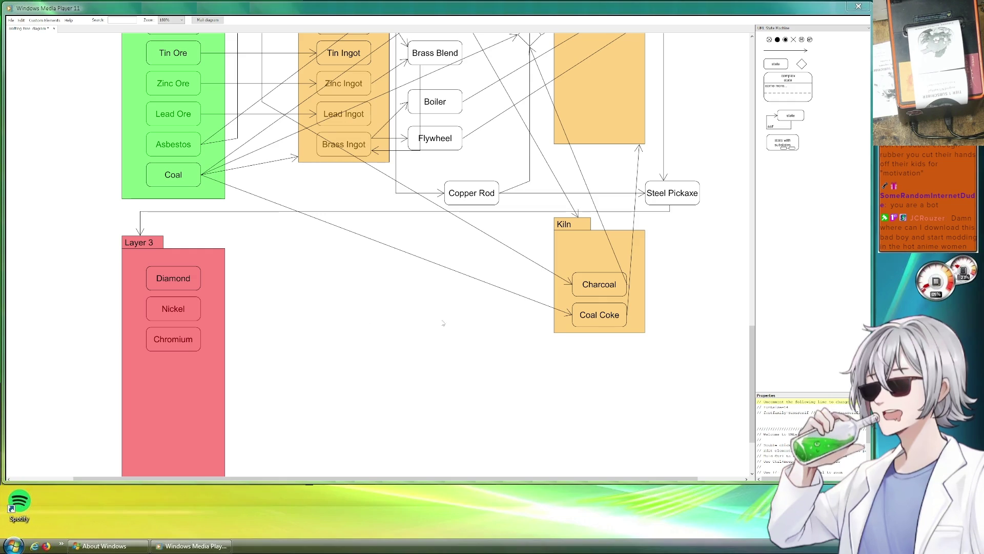
scroll(461, 256, "up", 3)
scroll(485, 144, "up", 4)
scroll(549, 157, "up", 3)
scroll(548, 158, "up", 6)
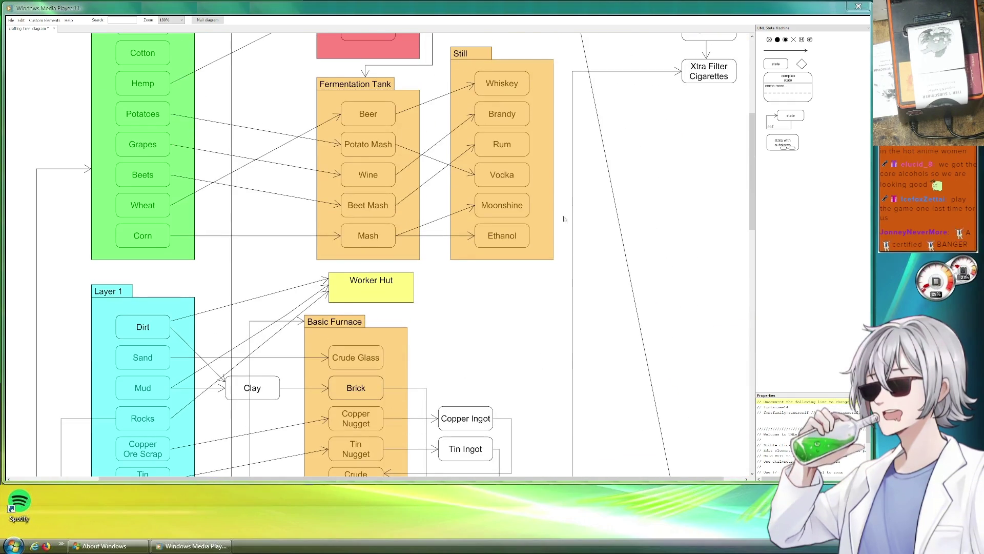
scroll(564, 230, "up", 1)
scroll(565, 230, "up", 4)
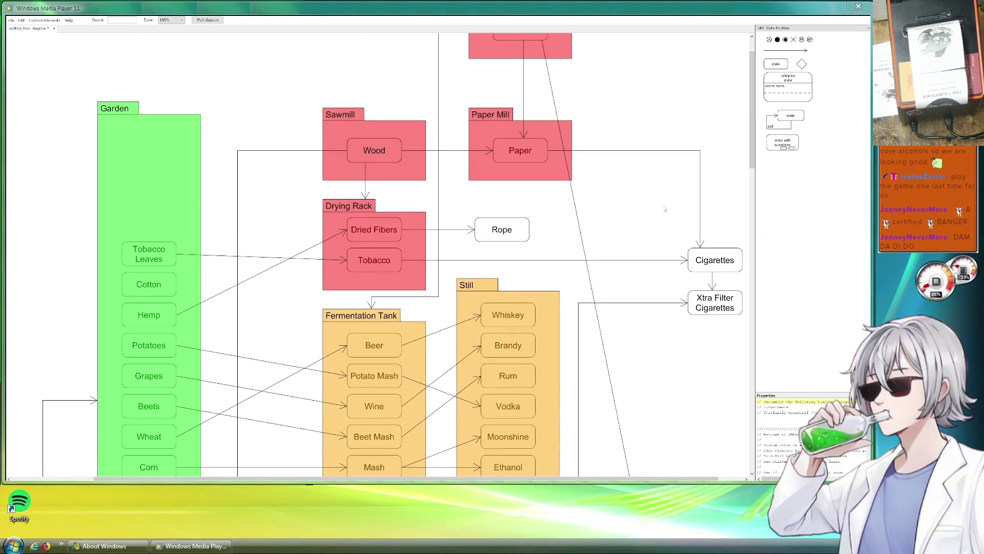
scroll(567, 281, "up", 2)
scroll(567, 280, "right", 1)
left_click(490, 132)
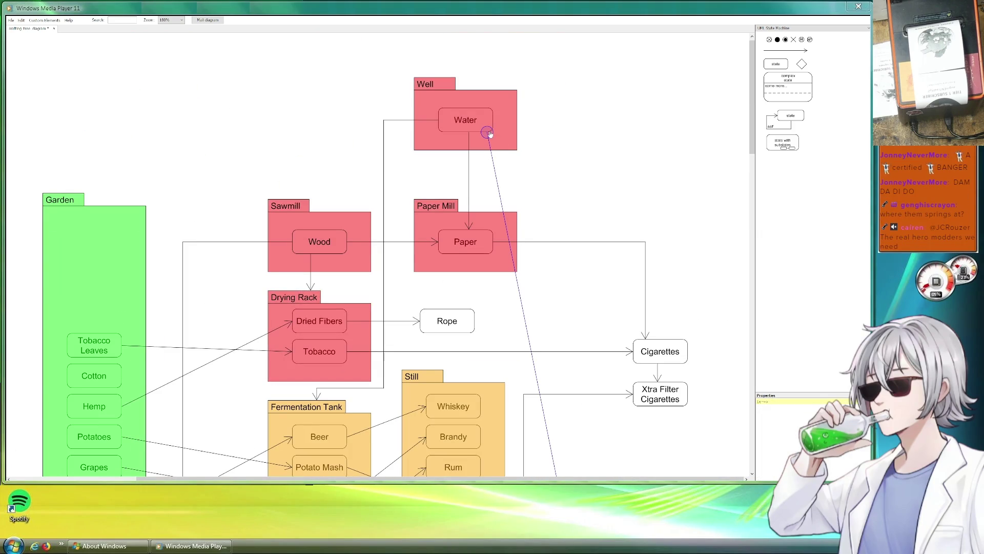
scroll(584, 245, "down", 6)
scroll(583, 244, "right", 5)
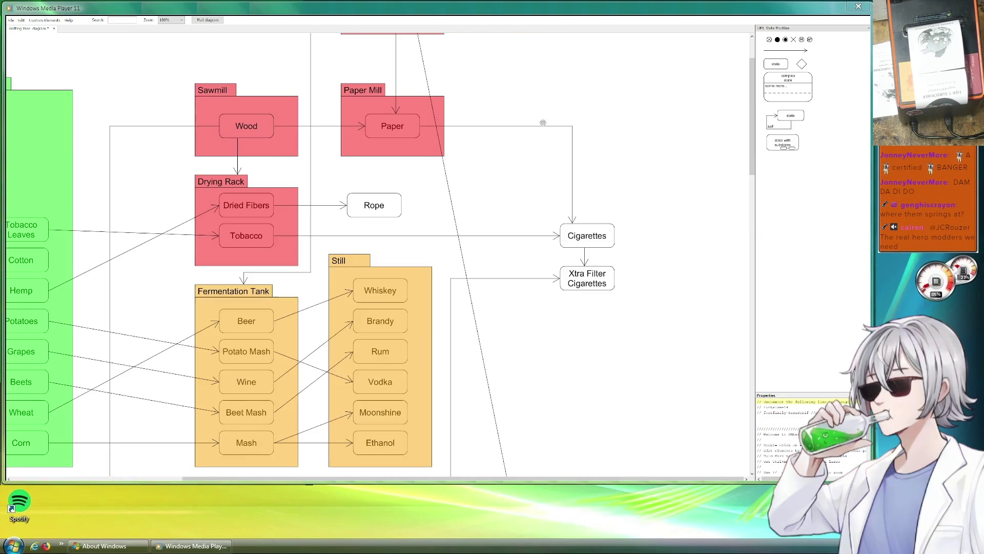
scroll(621, 210, "up", 5)
scroll(622, 210, "left", 3)
left_click(624, 260)
scroll(623, 260, "up", 3)
scroll(624, 260, "left", 3)
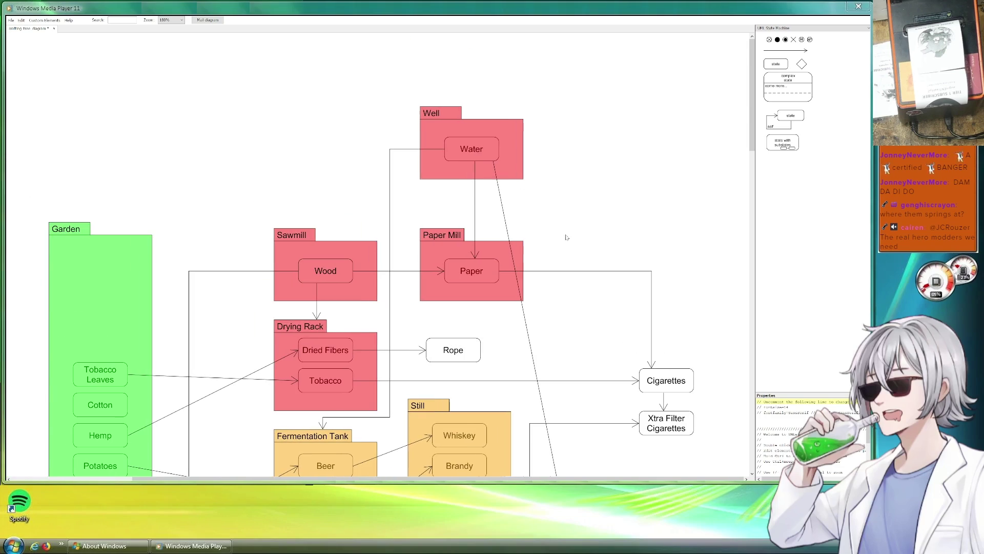
left_click(500, 196)
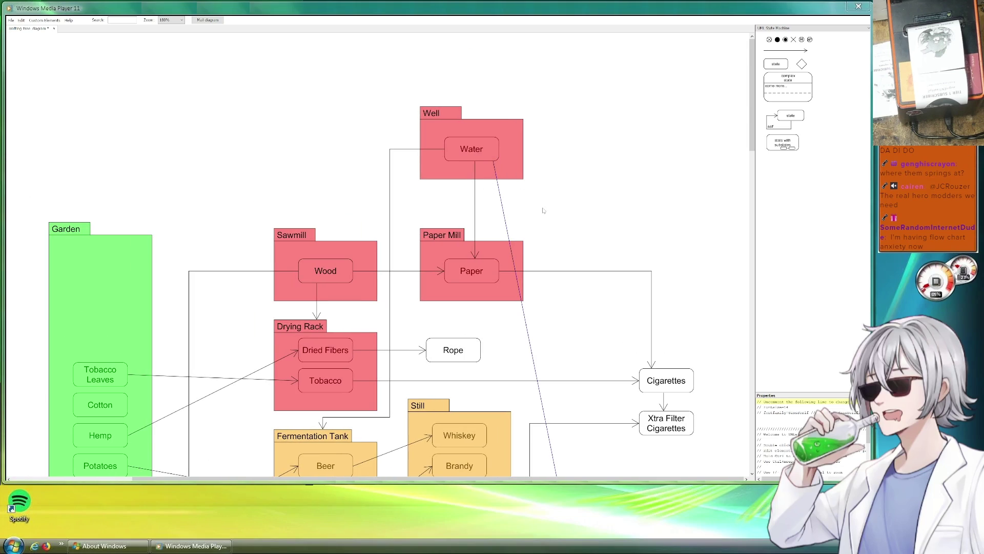
left_click(545, 226)
scroll(545, 226, "down", 3)
scroll(545, 226, "right", 1)
scroll(568, 221, "down", 3)
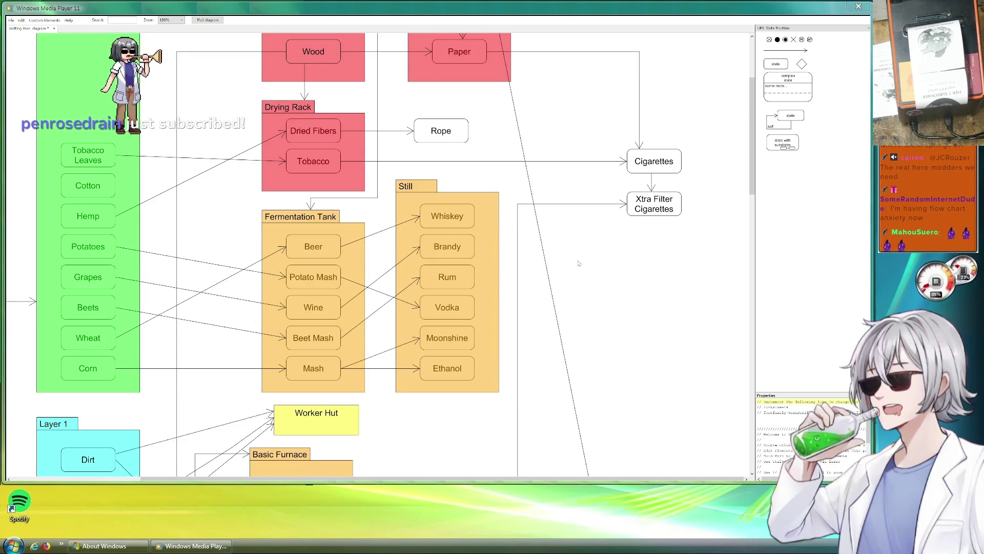
scroll(576, 264, "right", 1)
scroll(569, 259, "up", 1)
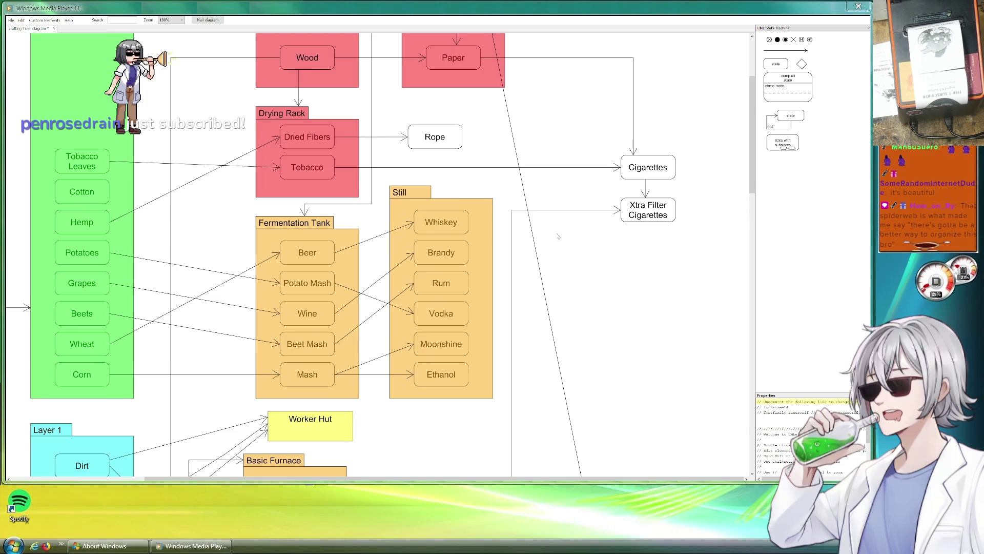
scroll(564, 221, "down", 2)
scroll(561, 216, "left", 2)
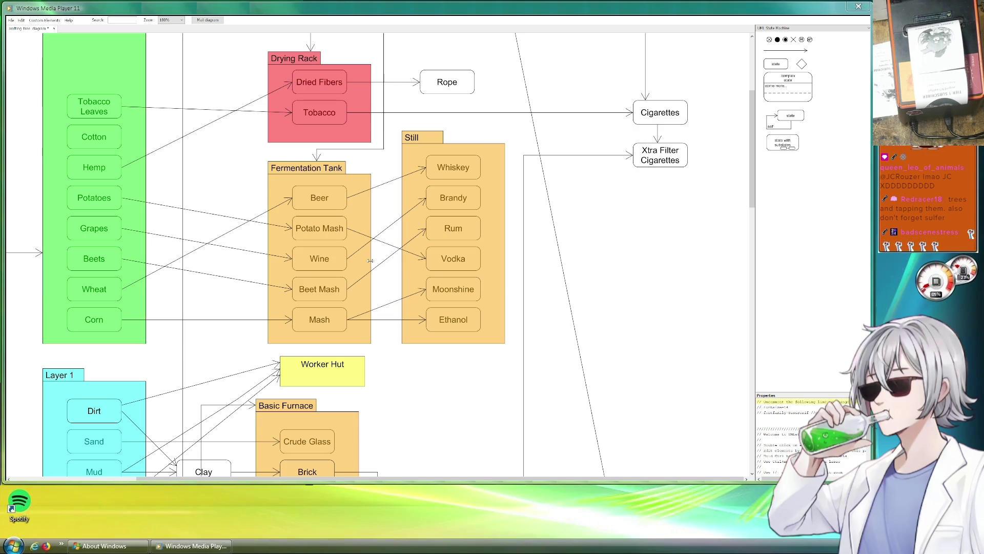
scroll(461, 296, "down", 10)
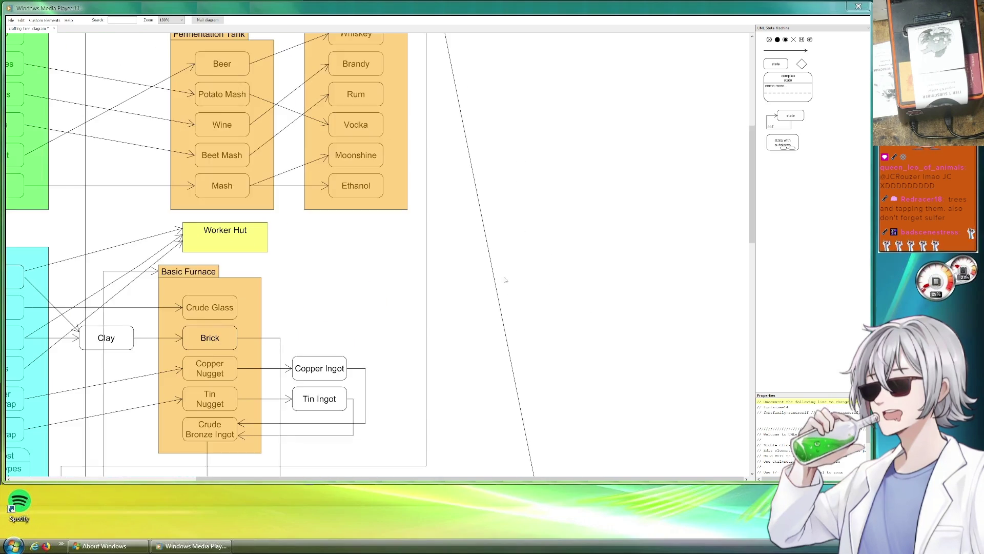
scroll(445, 203, "down", 3)
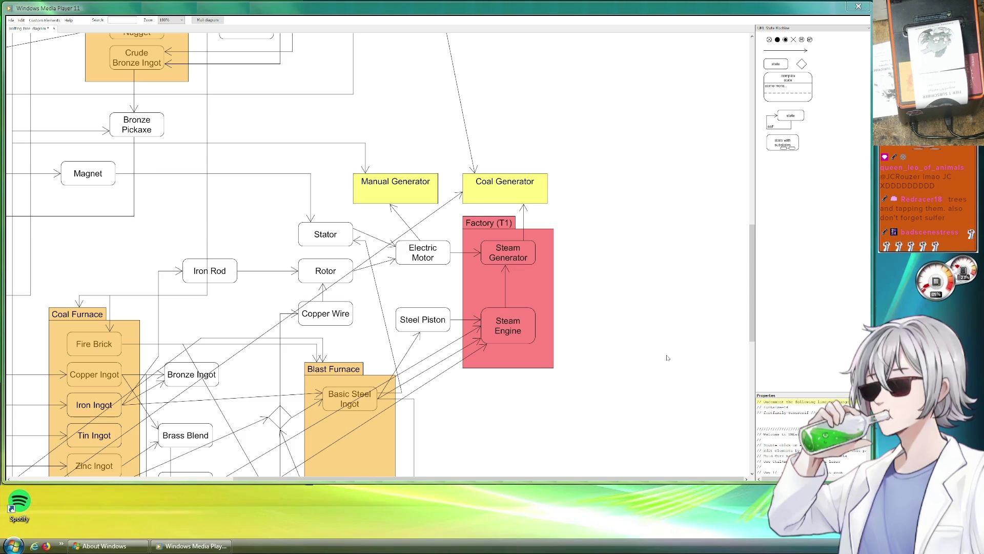
scroll(591, 303, "down", 6)
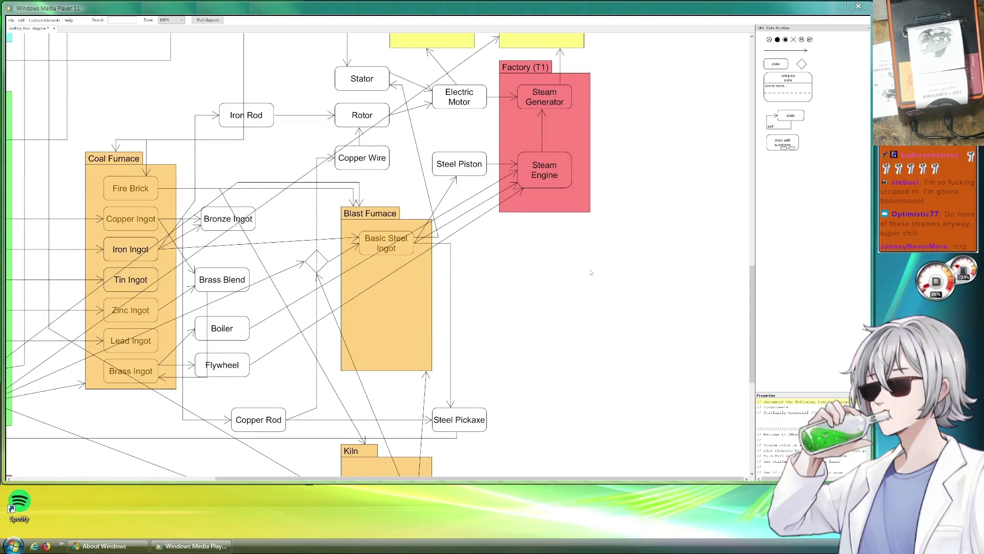
scroll(609, 259, "down", 2)
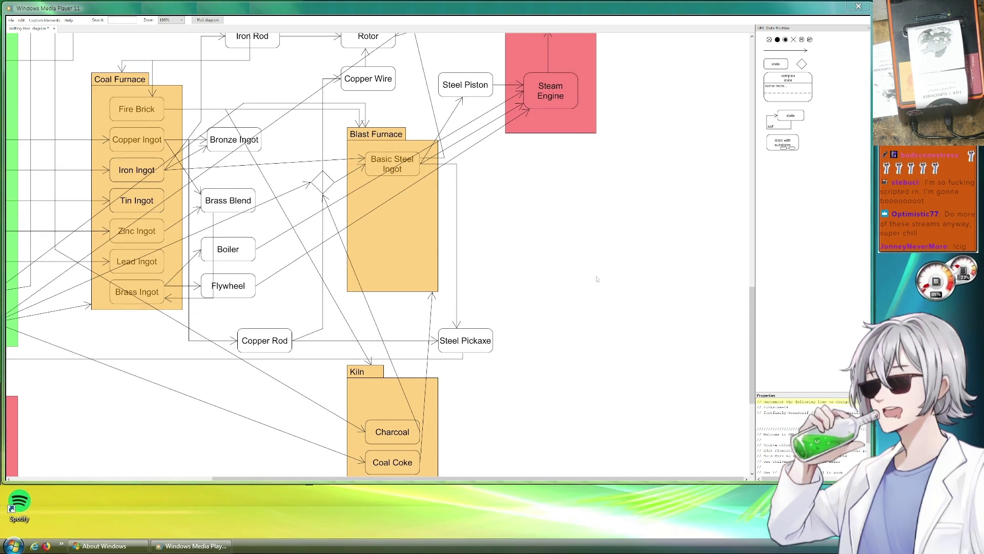
scroll(595, 277, "up", 3)
scroll(592, 266, "down", 2)
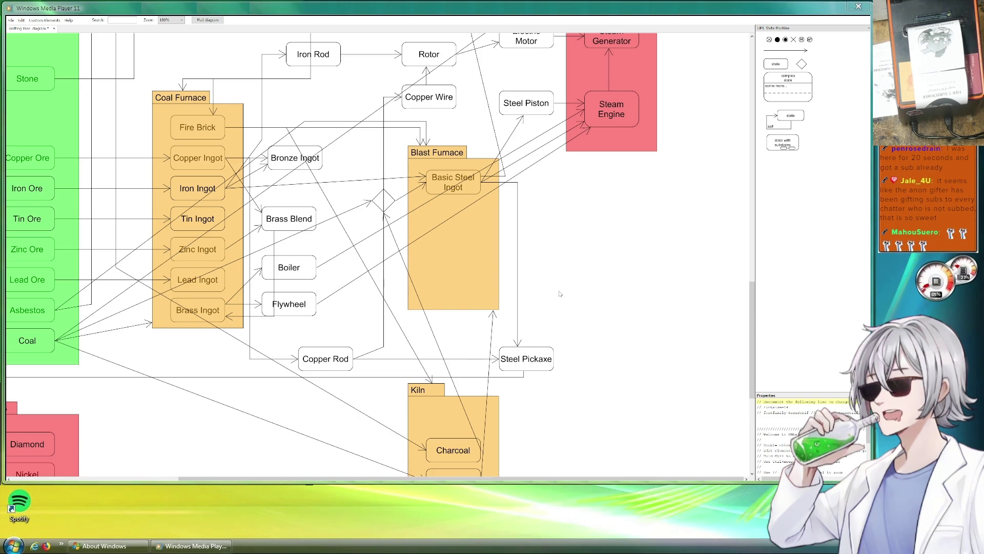
left_click_drag(569, 276, 702, 300)
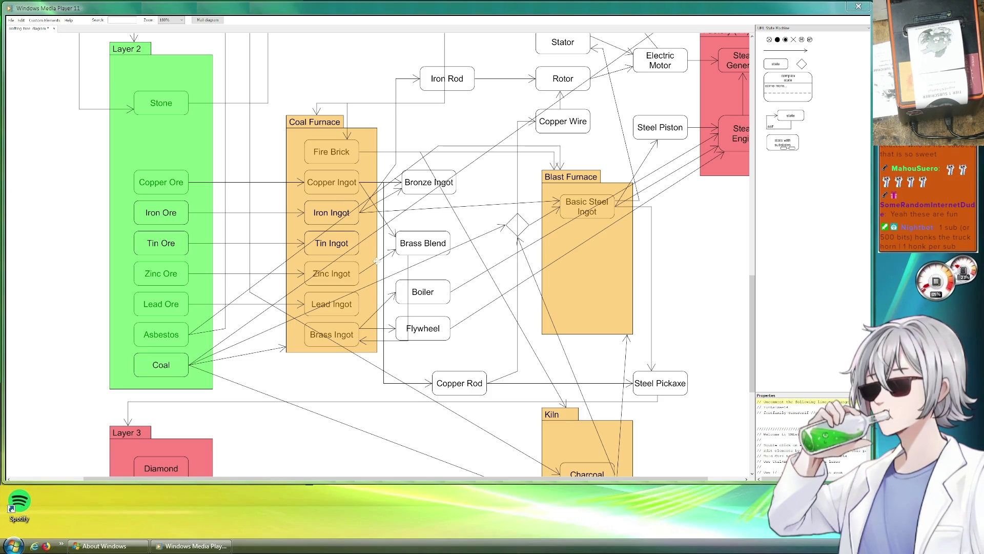
mouse_move(697, 272)
left_mouse_down()
mouse_move(576, 307)
mouse_move(572, 328)
left_mouse_up()
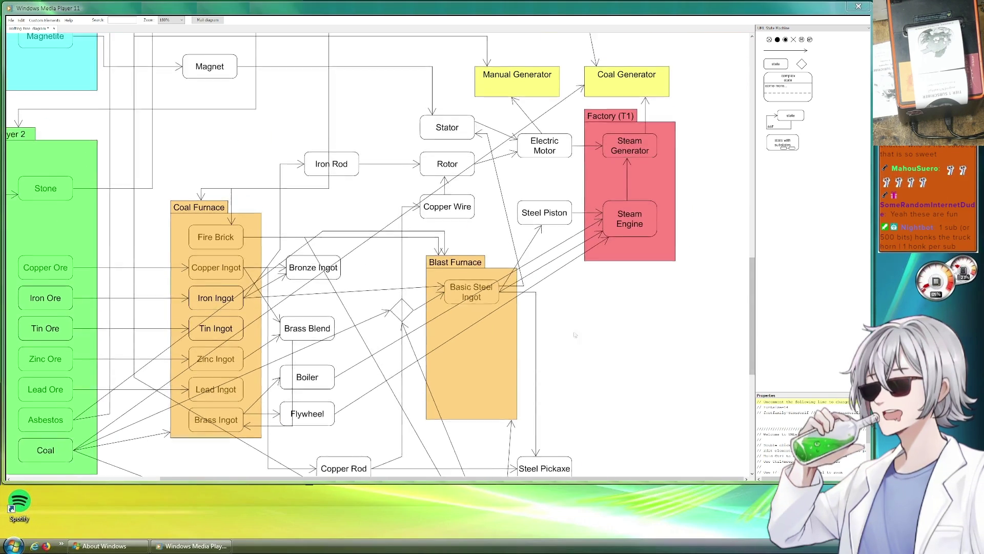
scroll(438, 262, "down", 5)
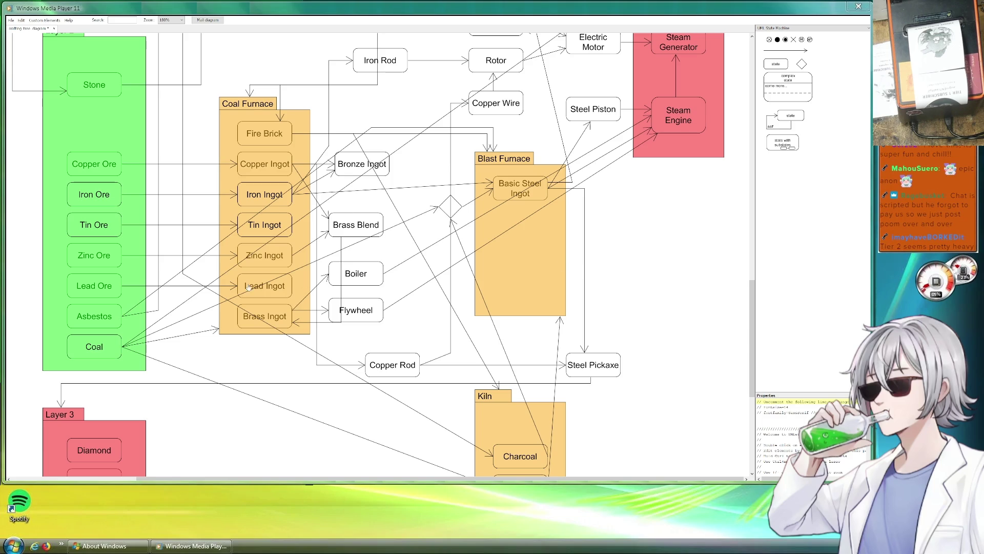
mouse_move(180, 152)
left_mouse_down()
mouse_move(278, 267)
mouse_move(271, 170)
mouse_move(304, 484)
mouse_move(103, 214)
mouse_move(85, 220)
left_mouse_up()
mouse_move(567, 329)
left_mouse_down()
mouse_move(516, 382)
mouse_move(578, 341)
mouse_move(462, 215)
mouse_move(352, 175)
mouse_move(408, 219)
left_mouse_up()
scroll(488, 180, "down", 10)
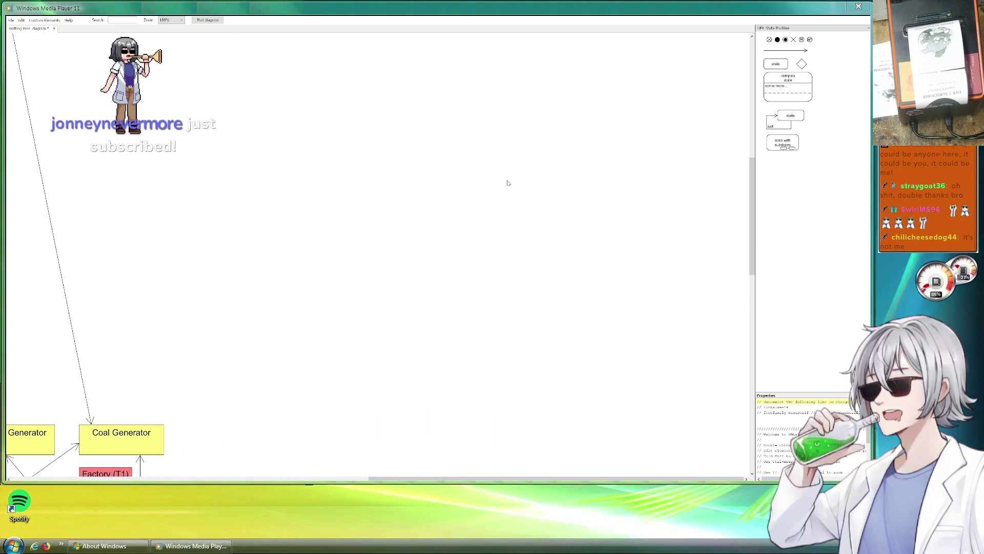
scroll(198, 222, "up", 10)
mouse_move(374, 189)
left_mouse_down()
mouse_move(545, 226)
mouse_move(463, 280)
left_mouse_up()
scroll(463, 280, "up", 10)
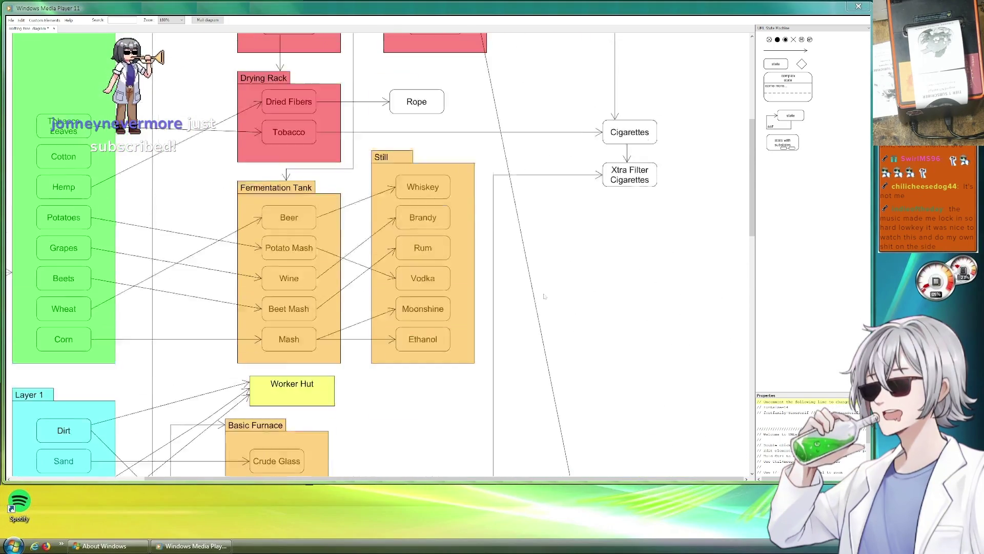
left_click_drag(617, 288, 506, 105)
scroll(560, 270, "down", 5)
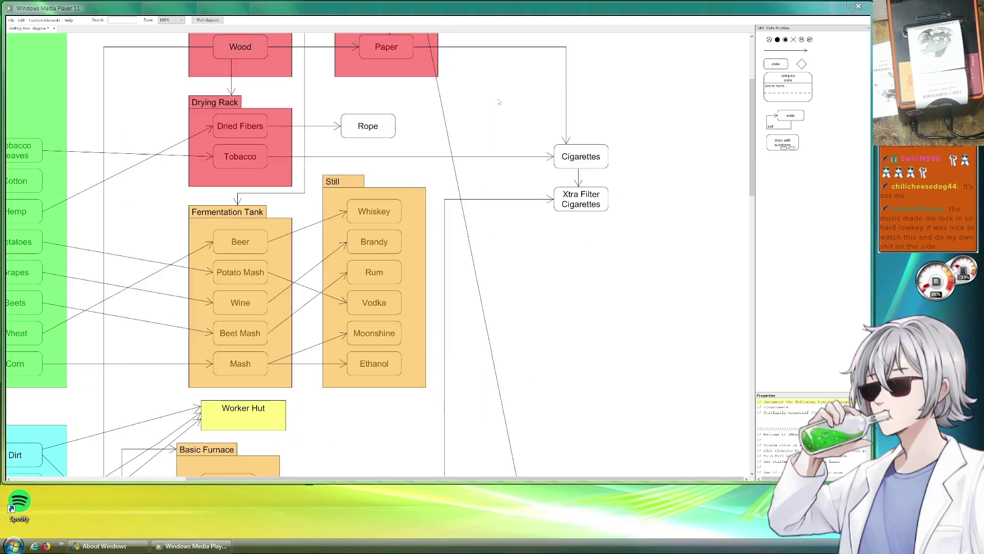
scroll(583, 167, "down", 4)
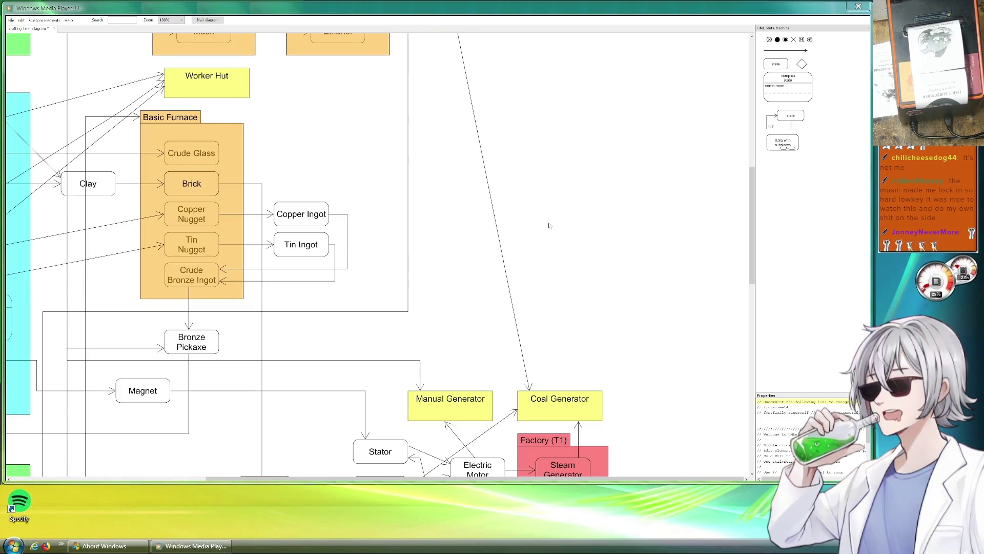
scroll(583, 168, "down", 4)
scroll(582, 168, "down", 6)
scroll(370, 317, "left", 2)
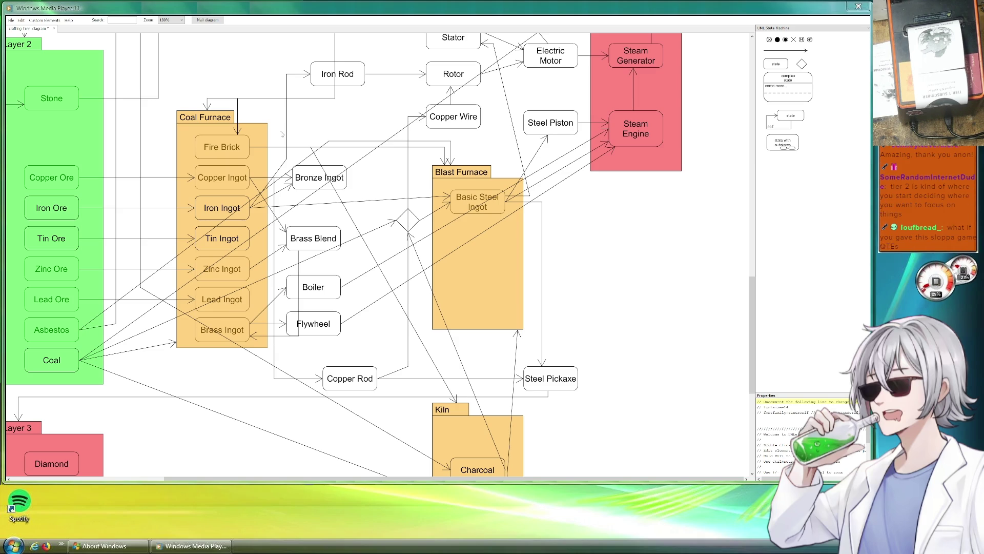
left_click_drag(558, 194, 613, 444)
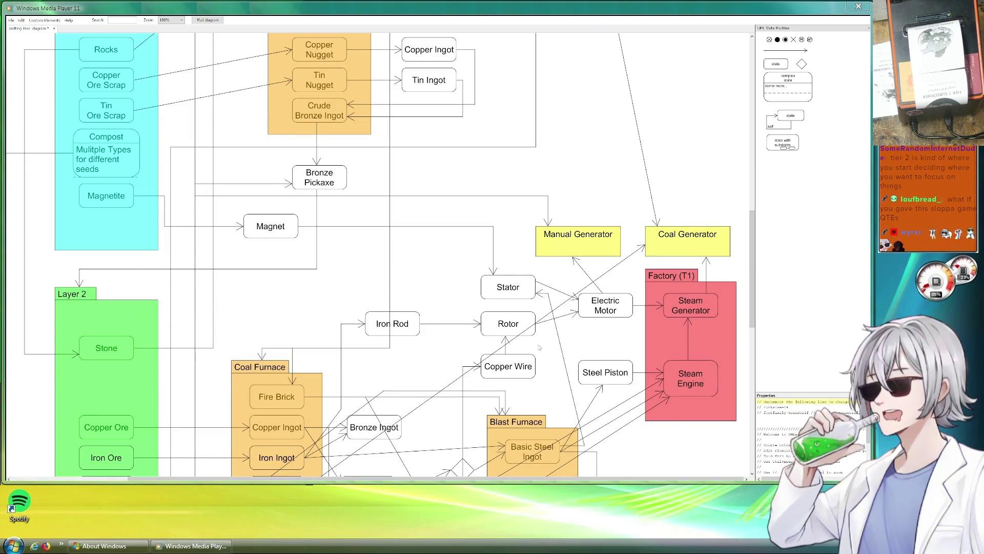
scroll(577, 134, "up", 3)
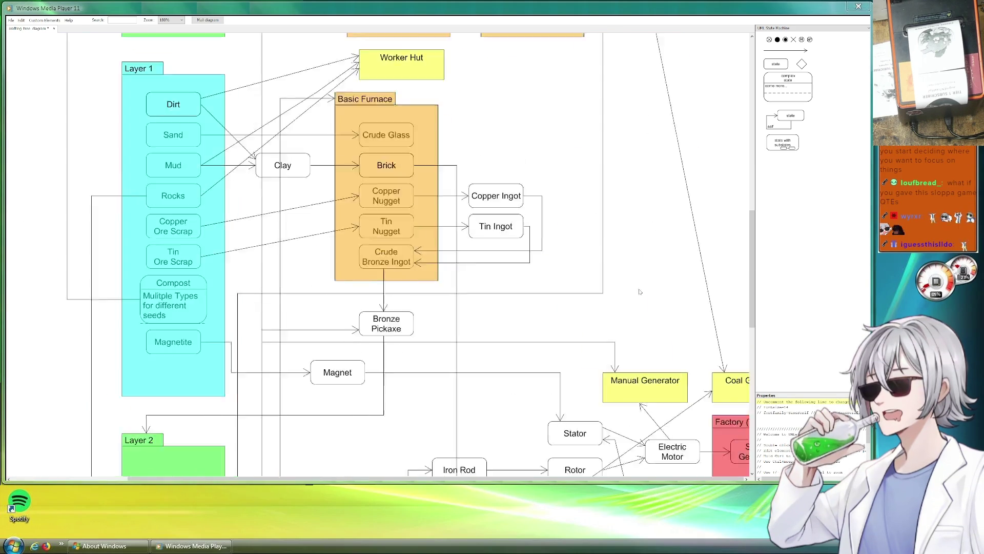
scroll(575, 205, "up", 5)
scroll(593, 112, "up", 5)
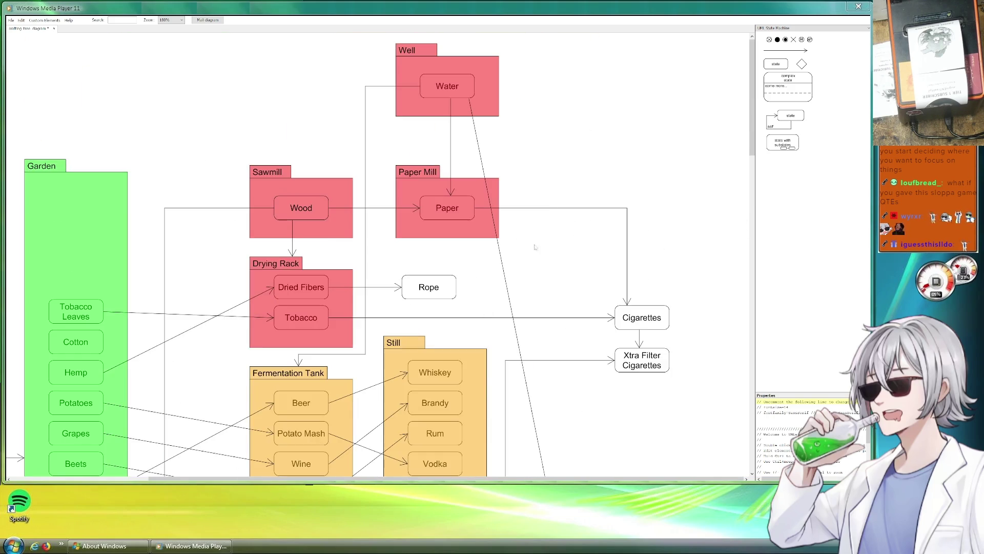
scroll(517, 278, "right", 2)
scroll(517, 278, "down", 2)
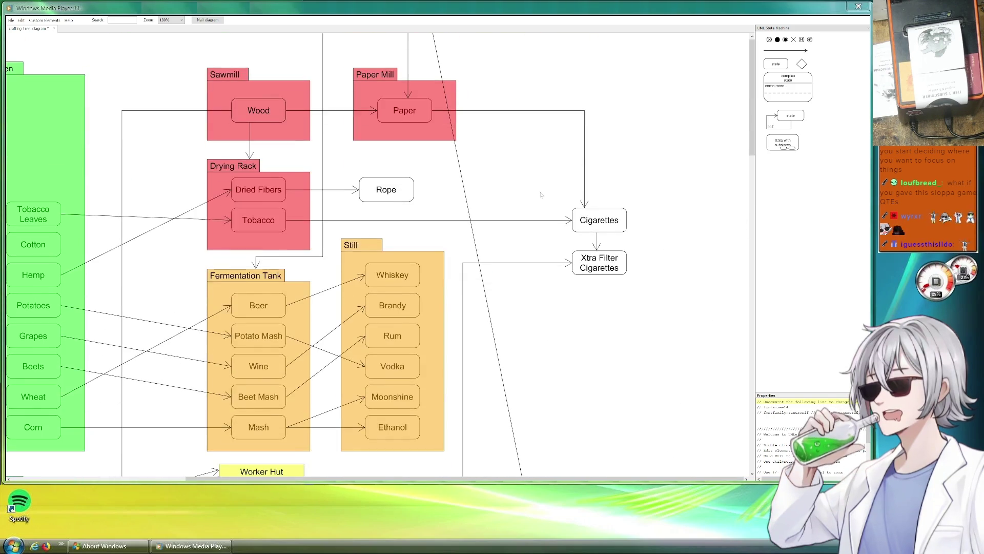
scroll(276, 253, "left", 2)
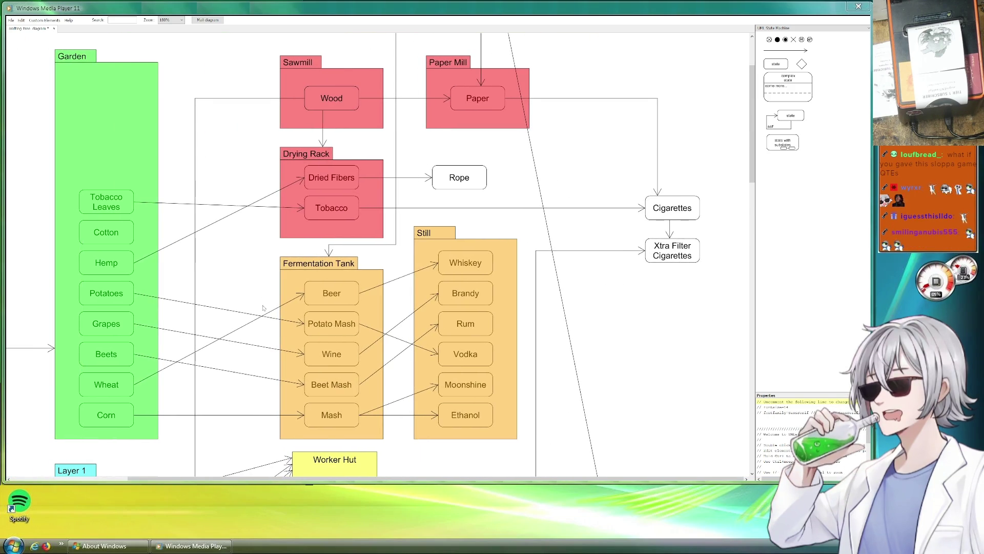
scroll(266, 308, "down", 2)
scroll(228, 220, "left", 1)
scroll(475, 284, "down", 9)
scroll(513, 359, "right", 2)
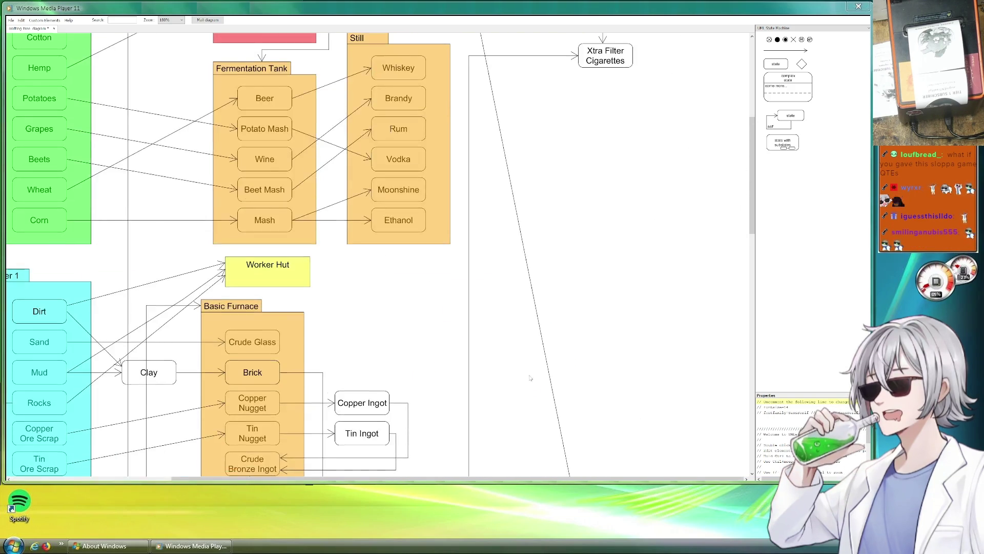
scroll(431, 237, "left", 4)
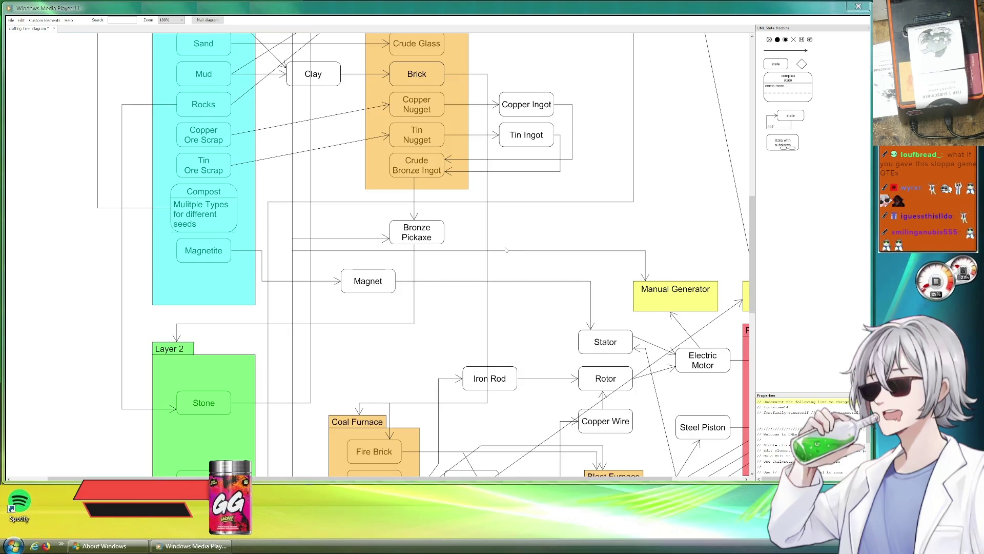
scroll(564, 282, "up", 3)
scroll(590, 323, "down", 1)
scroll(595, 308, "right", 1)
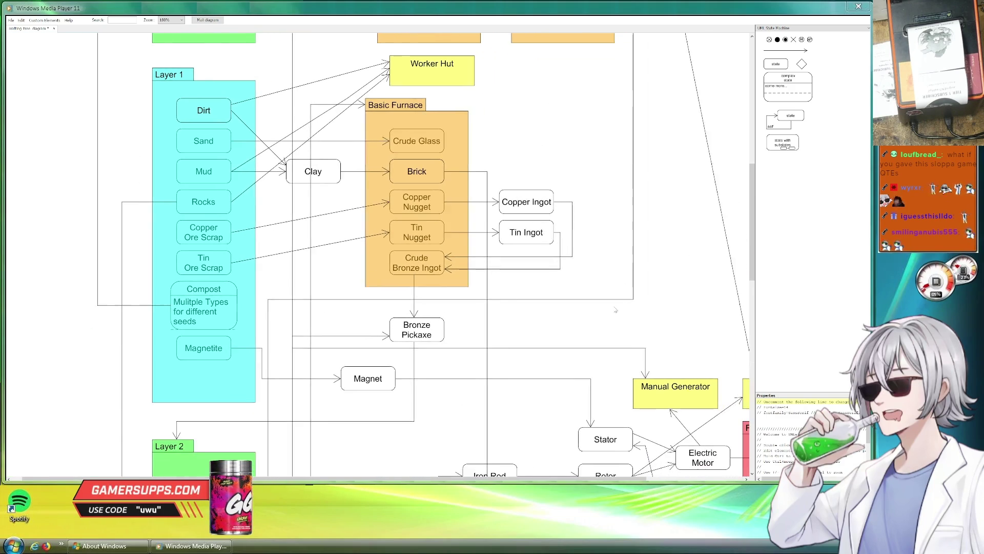
scroll(599, 296, "right", 3)
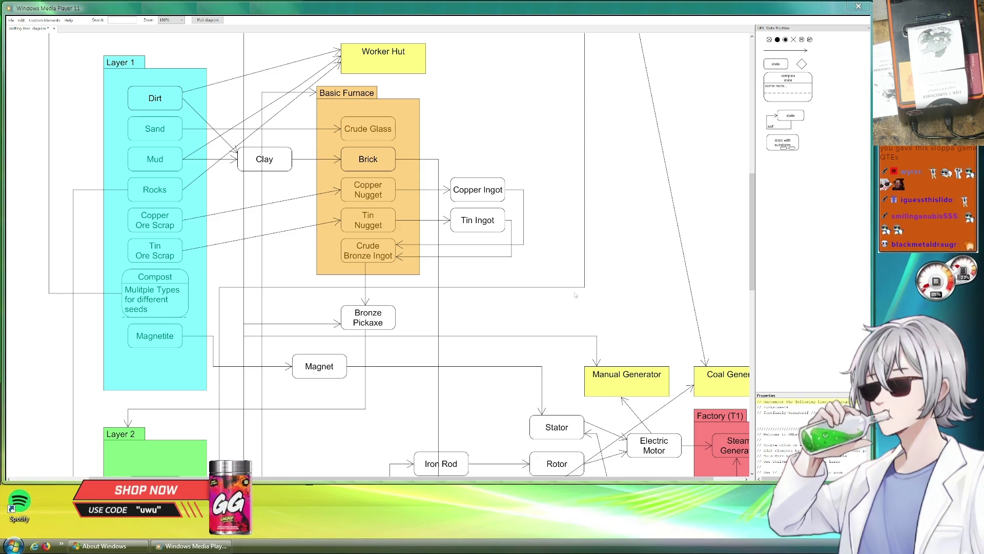
left_click_drag(575, 294, 576, 264)
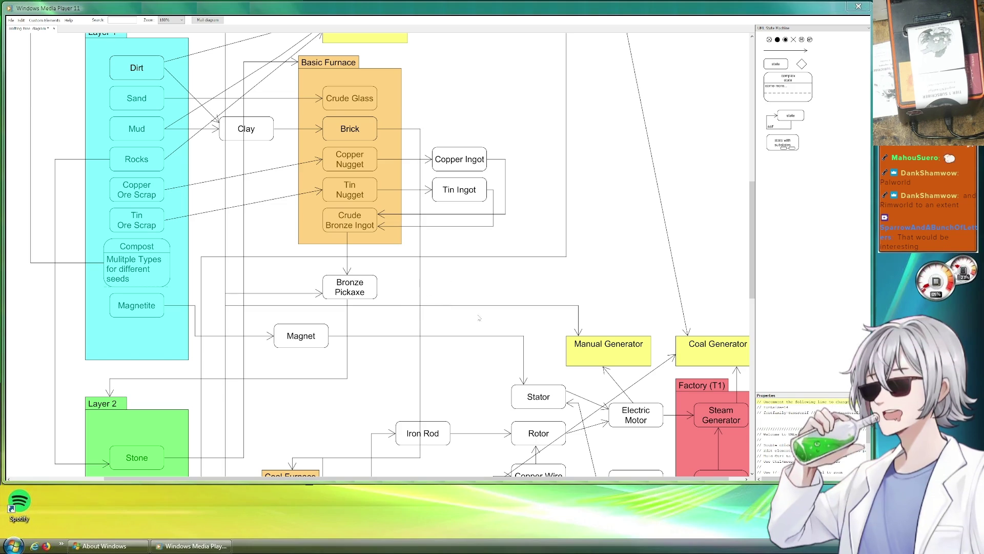
scroll(480, 311, "down", 10)
scroll(632, 342, "right", 3)
scroll(631, 342, "down", 3)
scroll(548, 290, "right", 7)
scroll(544, 291, "down", 2)
scroll(544, 291, "left", 1)
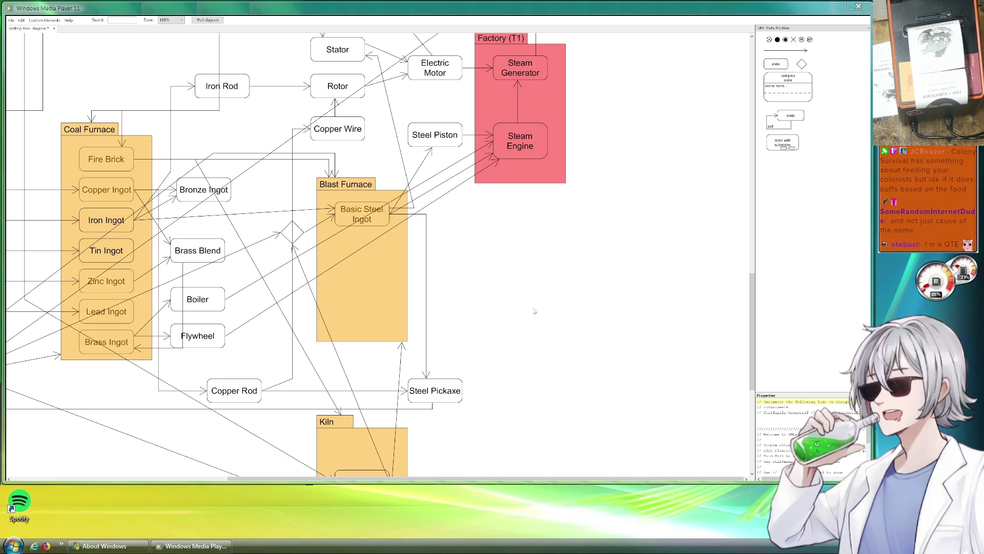
- Select the Stator–Basic Steel Ingot arrow, pan the diagram, and save crafting_tree_diagram.uxf with Ctrl+S
left_click(413, 208)
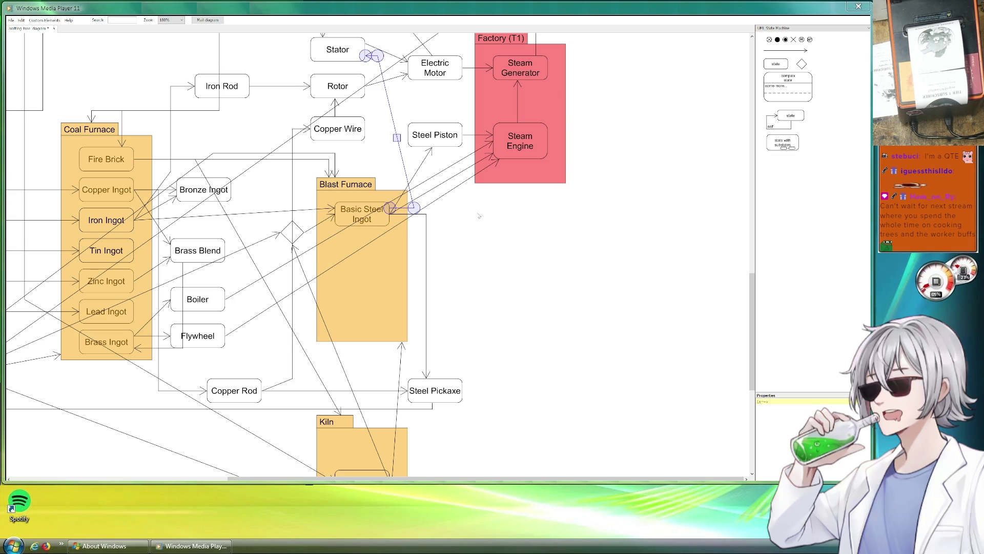
left_click_drag(361, 128, 458, 226)
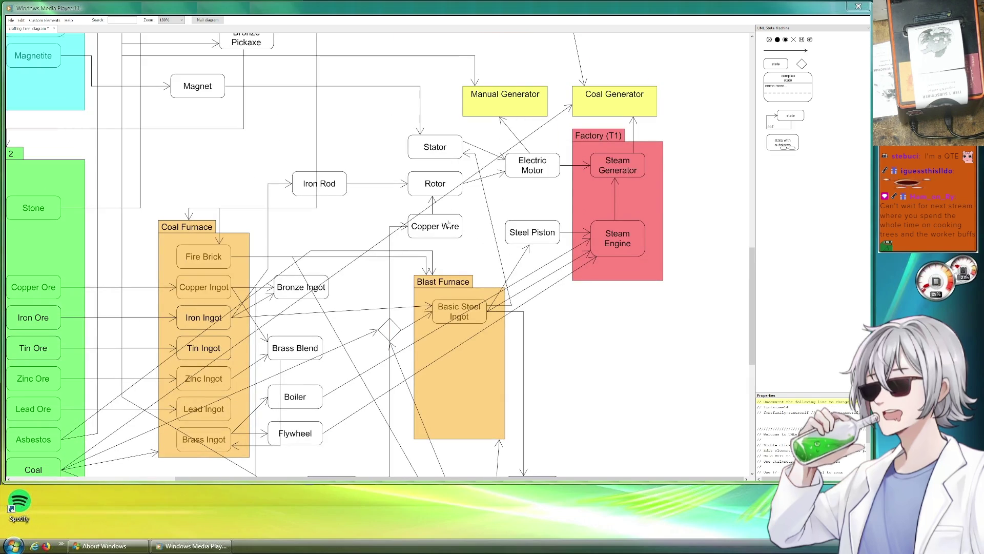
scroll(517, 235, "up", 10)
mouse_move(516, 235)
left_mouse_down()
mouse_move(582, 345)
mouse_move(547, 301)
mouse_move(549, 282)
mouse_move(526, 281)
left_mouse_up()
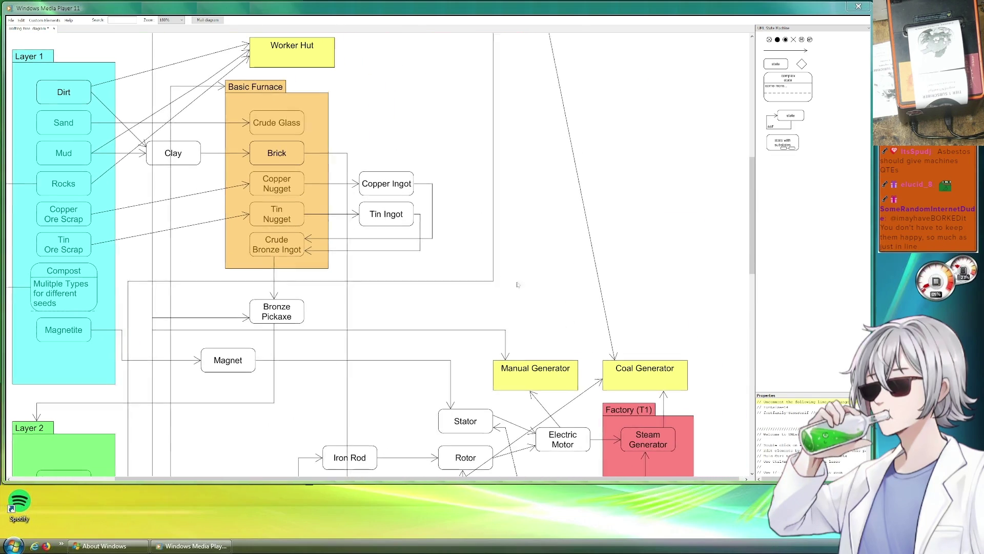
scroll(518, 222, "down", 10)
scroll(661, 340, "down", 1)
key("ctrl+s")
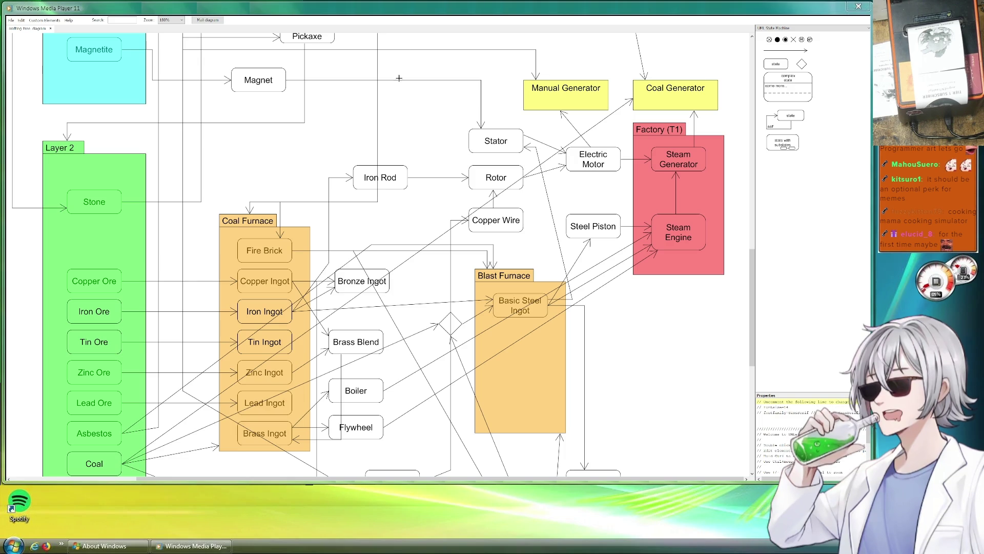
scroll(507, 237, "down", 3)
scroll(507, 236, "down", 5)
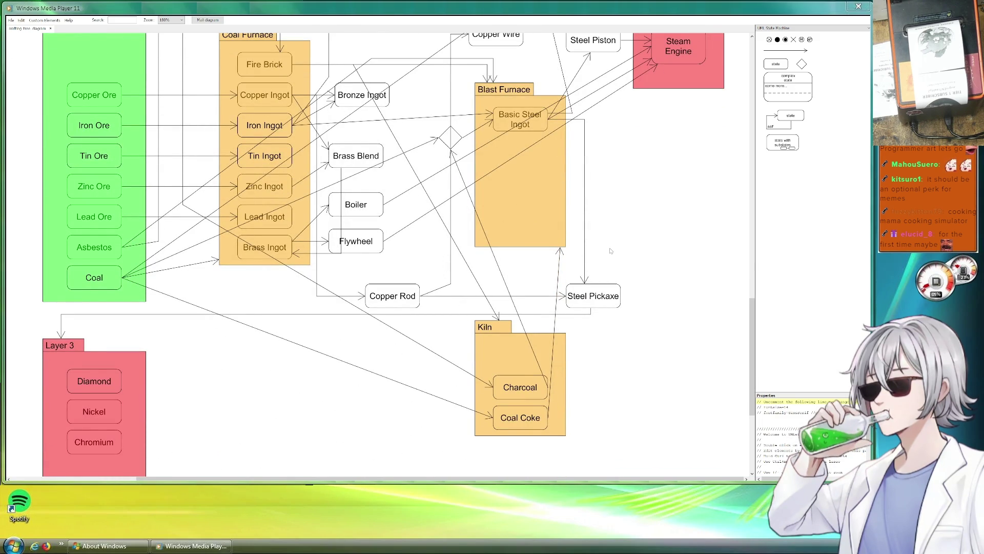
scroll(616, 274, "up", 3)
scroll(616, 274, "up", 7)
scroll(616, 274, "right", 5)
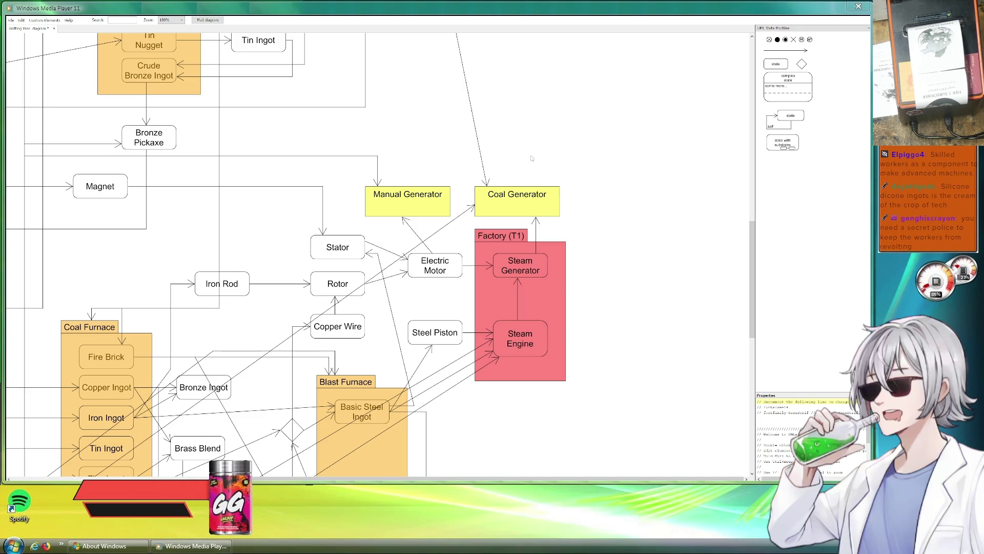
scroll(554, 195, "up", 3)
scroll(580, 241, "up", 3)
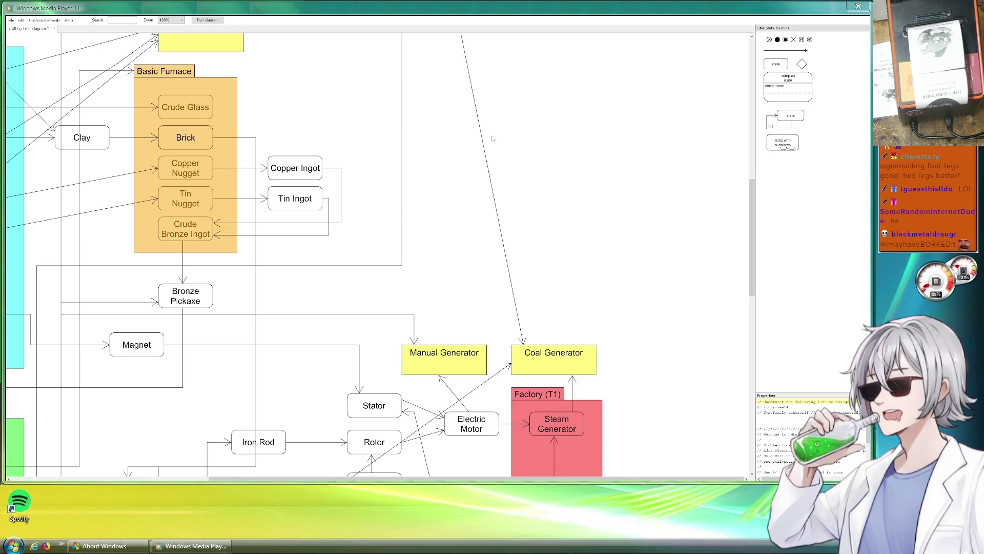
key("alt+Tab")
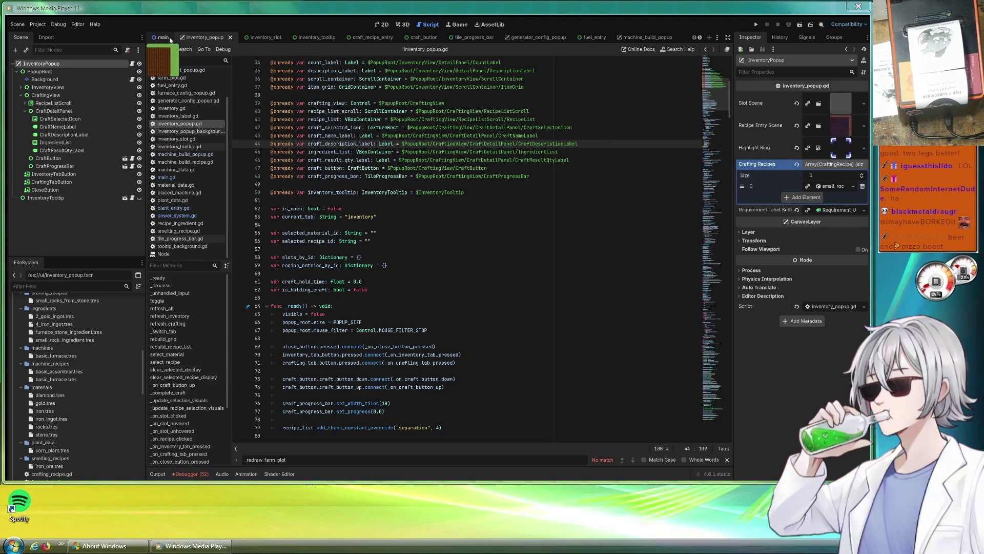
- Switch the editor to the 2D view and open the main scene tab
key("ctrl+F1")
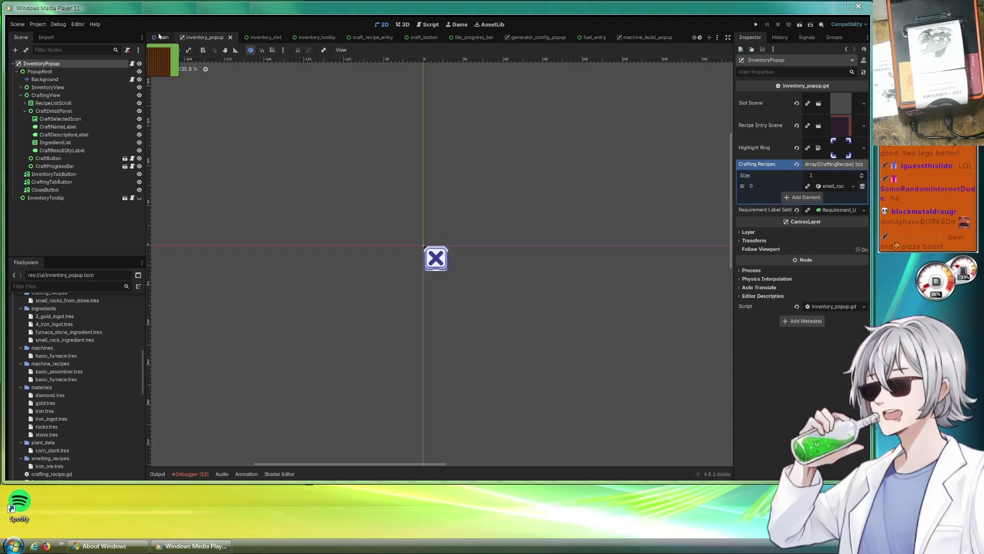
left_click(162, 38)
scroll(477, 172, "down", 6)
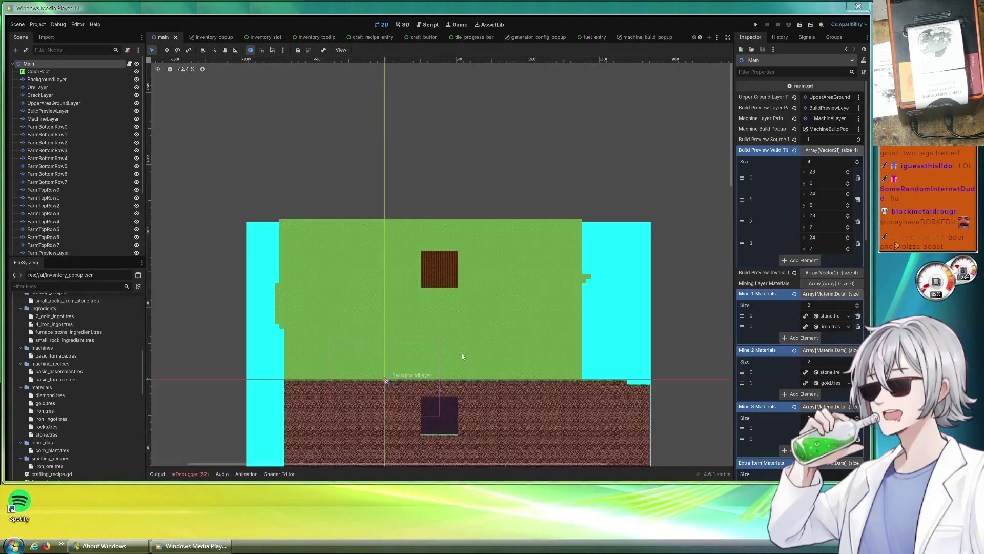
scroll(494, 251, "up", 2)
scroll(494, 251, "down", 2)
scroll(494, 247, "up", 6)
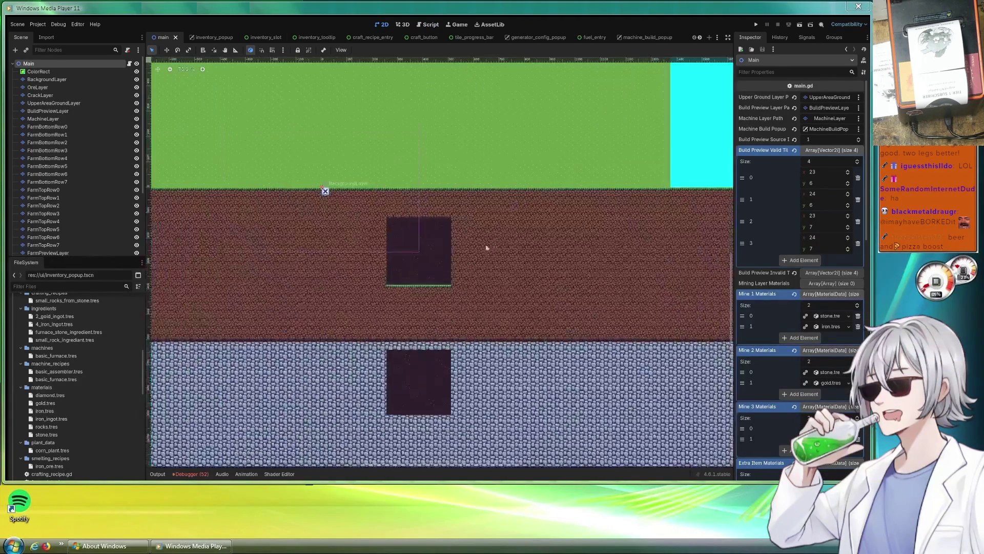
- Zoom and pan the viewport to frame the grass field above the dirt strip
scroll(482, 246, "up", 1)
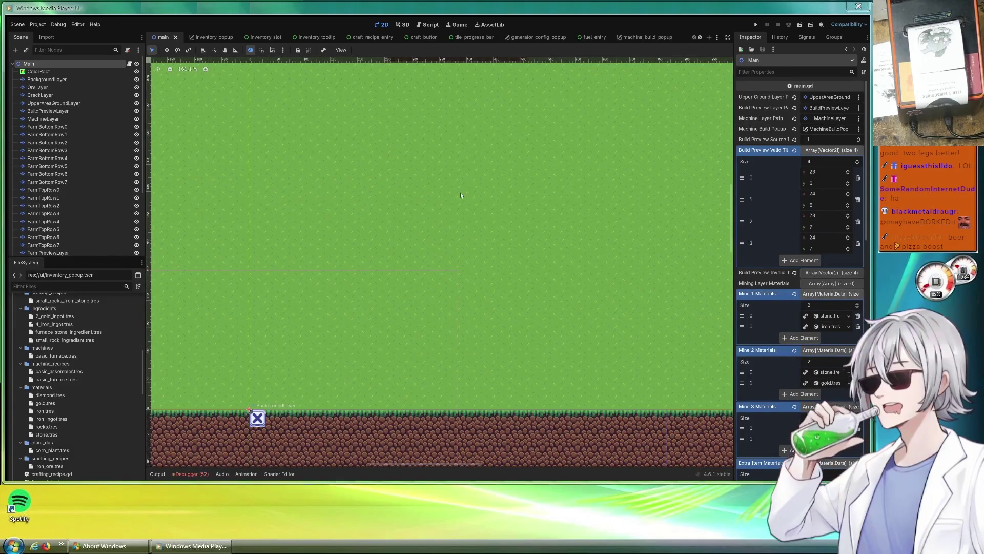
scroll(410, 230, "up", 1)
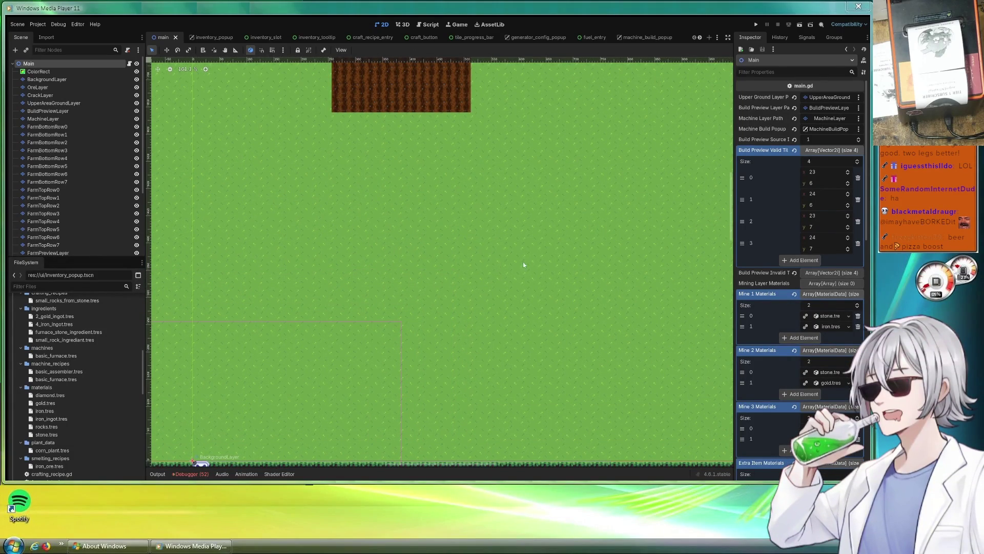
scroll(530, 264, "right", 3)
scroll(477, 273, "down", 1)
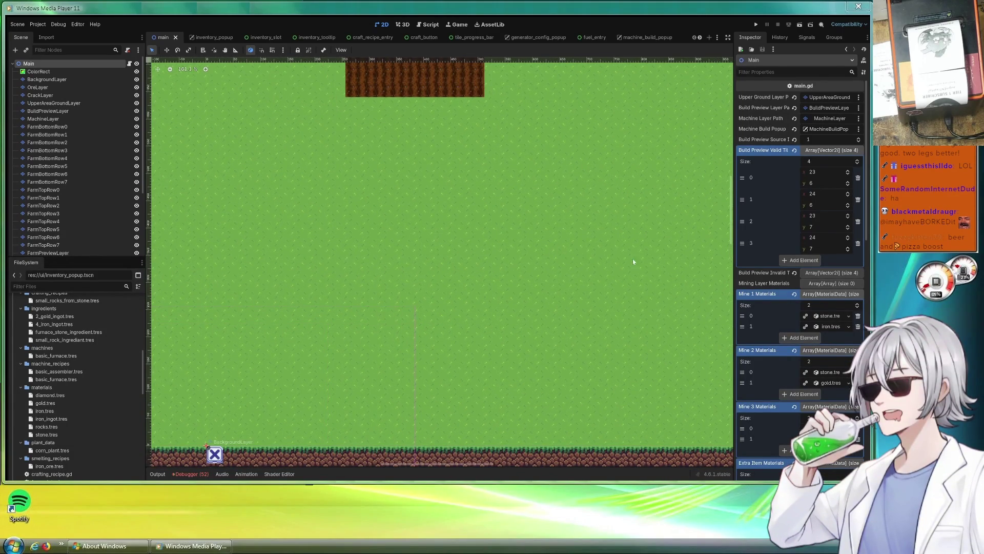
scroll(629, 259, "right", 5)
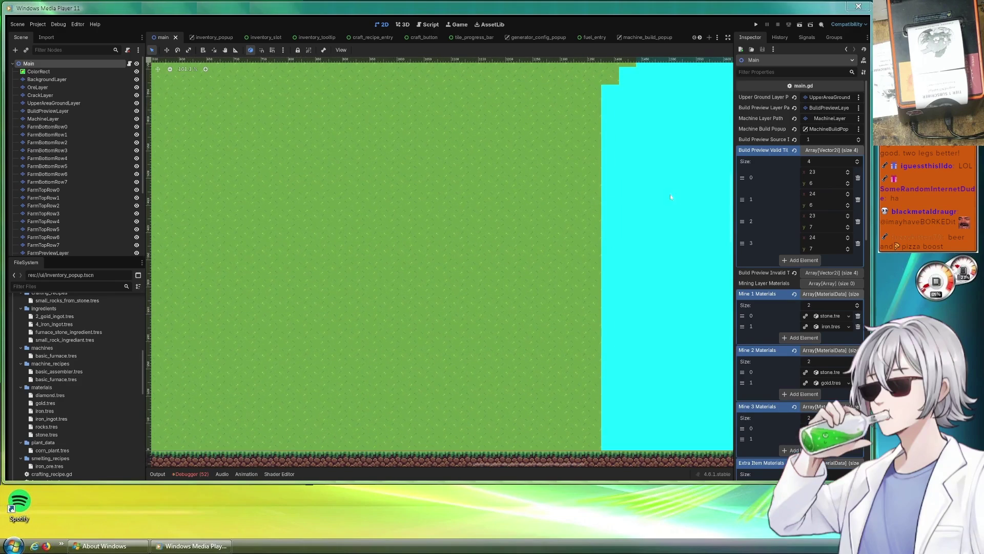
scroll(459, 248, "left", 10)
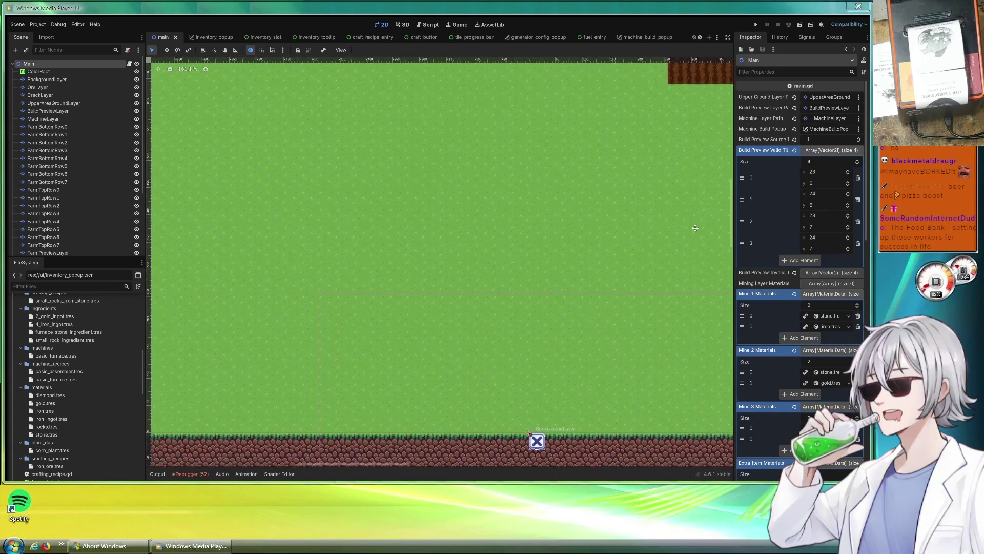
scroll(635, 234, "right", 2)
scroll(519, 282, "right", 5)
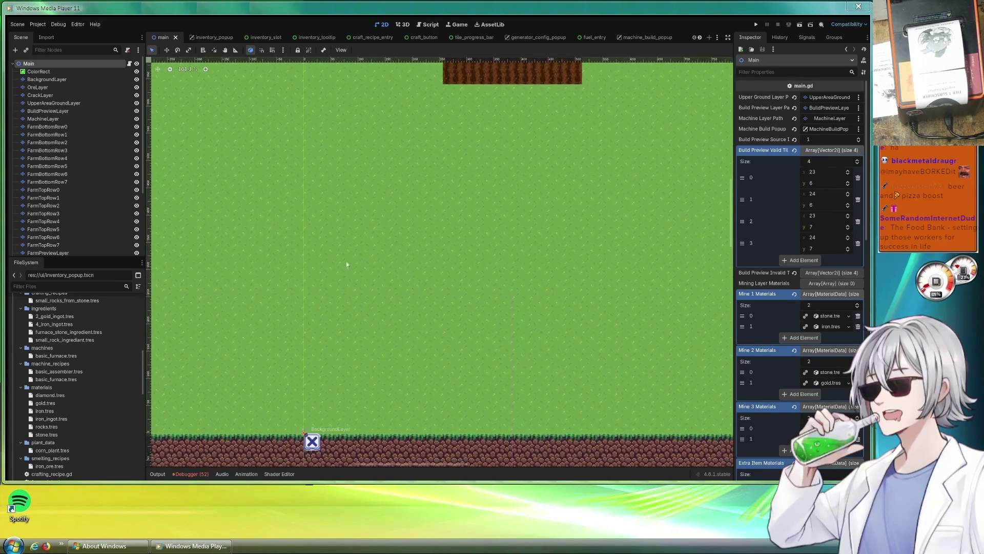
scroll(424, 237, "up", 4)
scroll(403, 407, "down", 8)
scroll(403, 235, "up", 5)
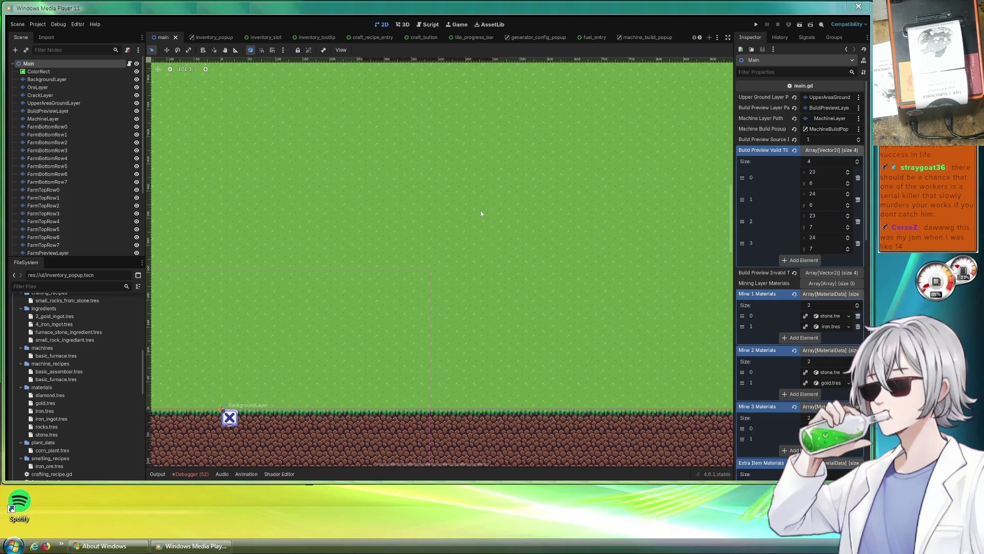
- Zoom the 2D viewport slightly and launch the game with Run Project
scroll(452, 220, "up", 2)
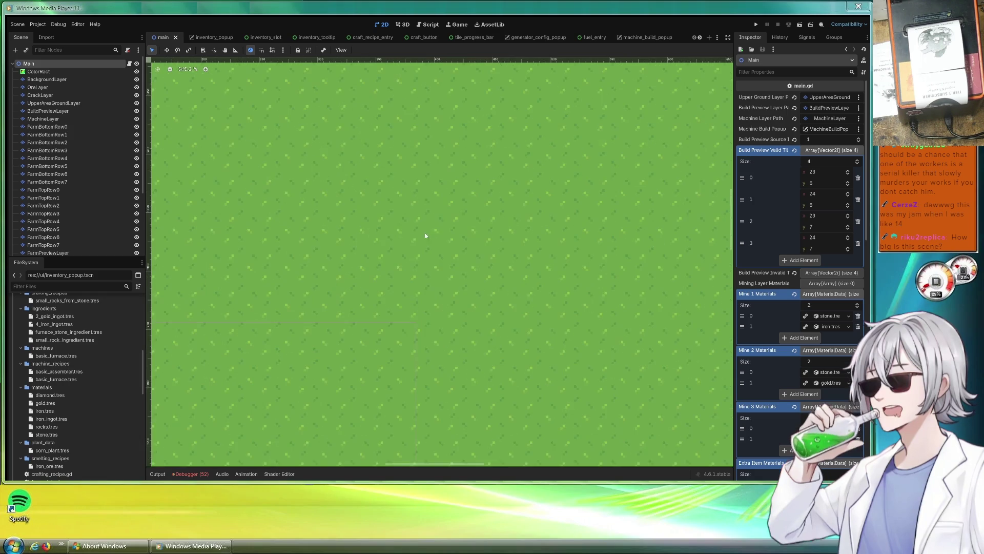
left_click(757, 25)
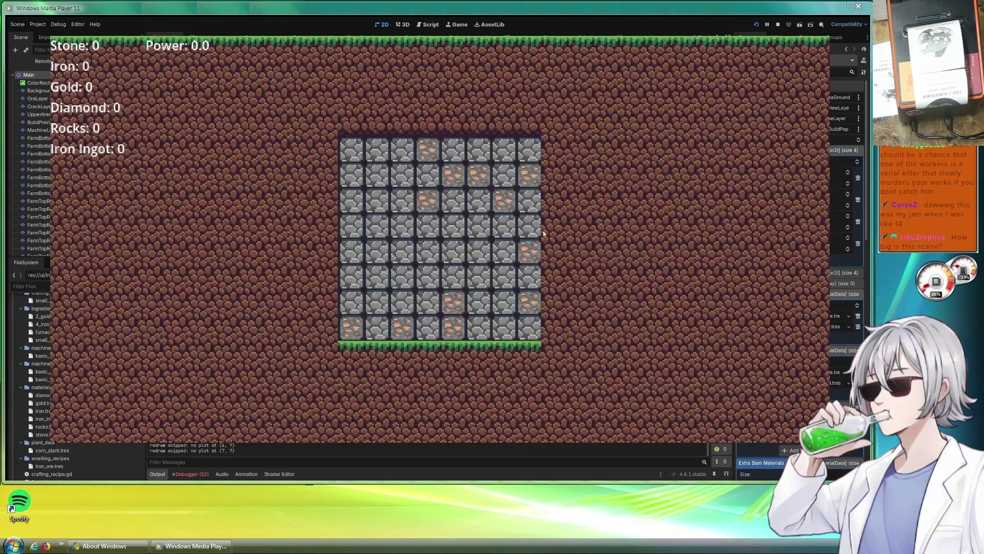
- Dig out the top-left stone tiles and check the Simple Furnace's cost in the crafting panel
mouse_move(328, 151)
left_mouse_down()
mouse_move(402, 164)
mouse_move(364, 174)
mouse_move(394, 208)
left_mouse_up()
scroll(458, 198, "up", 3)
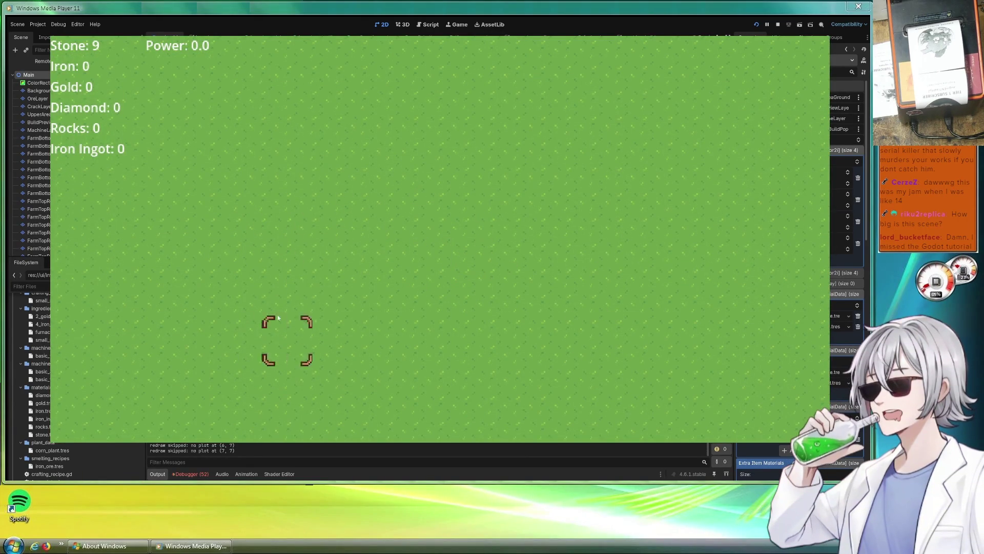
left_click(288, 287)
left_click(406, 144)
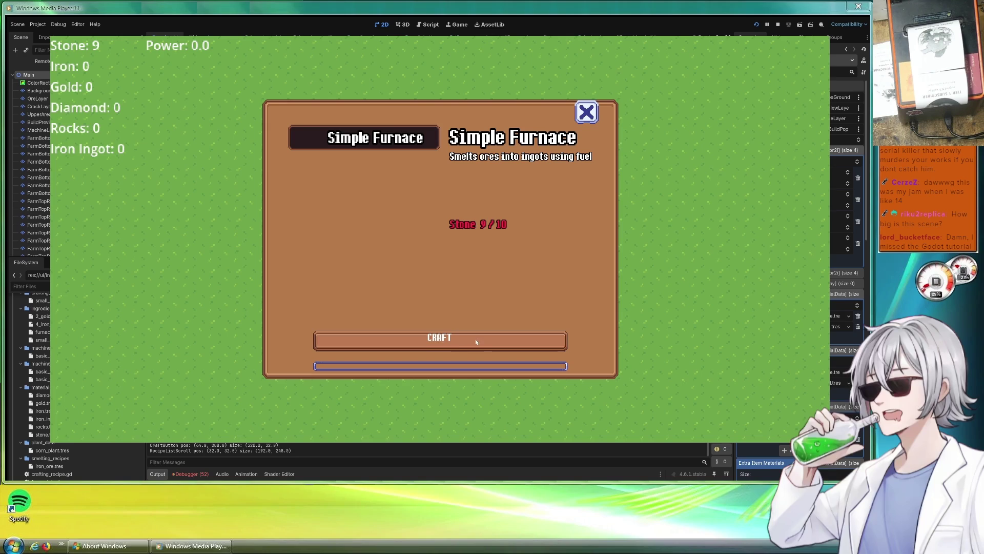
left_click(586, 111)
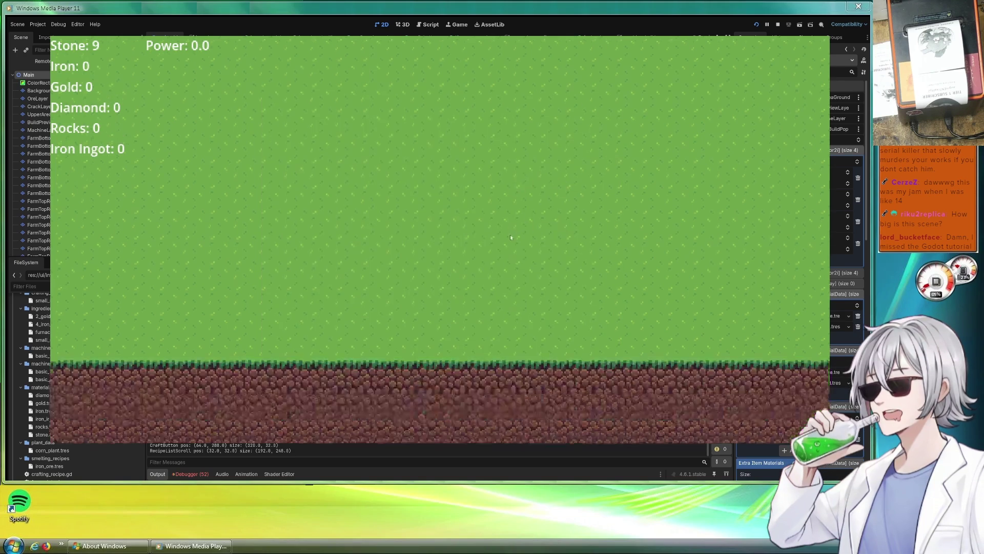
- Mine the neighbouring stone and iron ore tiles, reaching 17 Stone and 3 Iron
left_click(454, 202)
left_click(480, 203)
left_click(479, 229)
left_click_drag(453, 228, 376, 228)
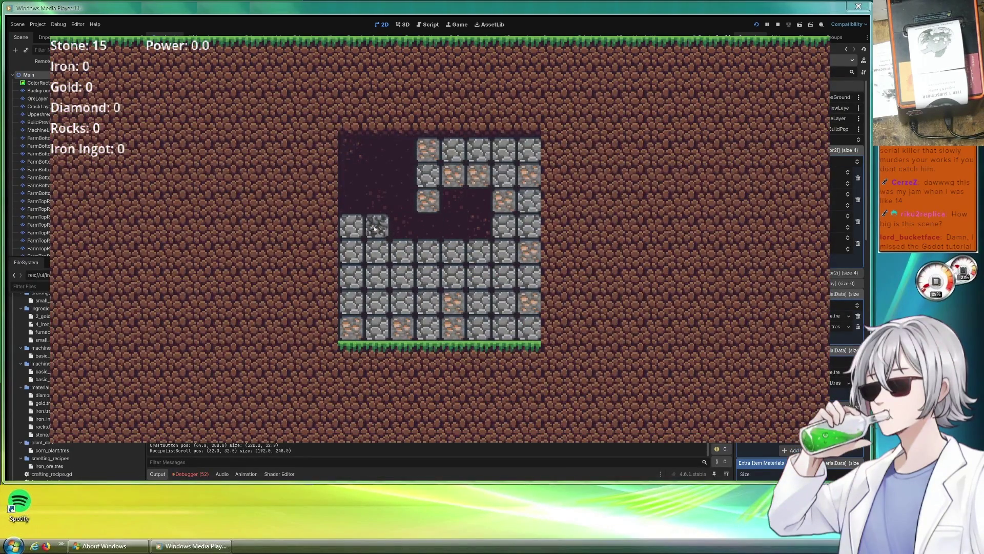
scroll(434, 264, "up", 3)
scroll(434, 264, "down", 3)
left_click(429, 200)
left_click(478, 175)
left_click(453, 176)
left_click_drag(459, 172, 479, 171)
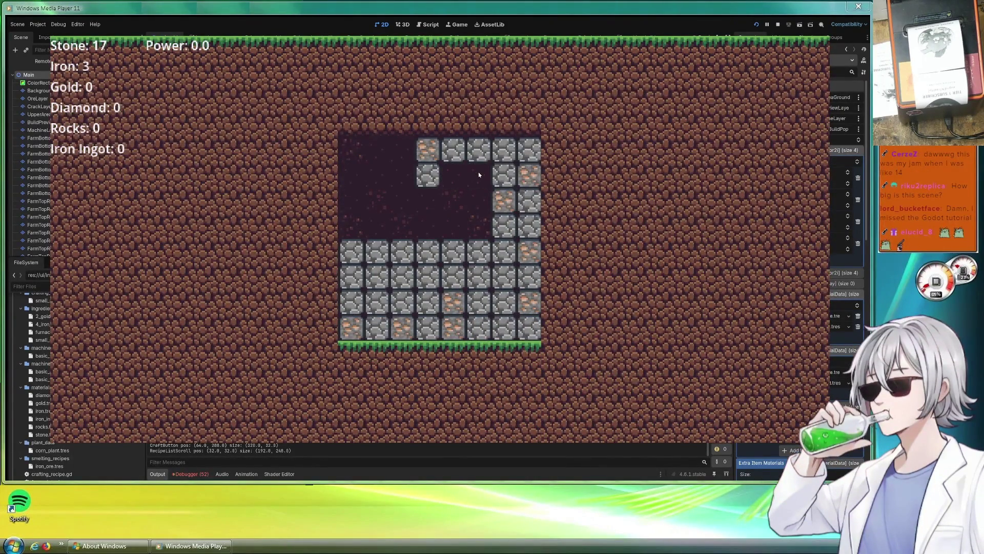
scroll(479, 171, "up", 5)
- Craft a Simple Furnace and smelt the iron ore into 3 Iron Ingots, then switch layers
left_click(286, 242)
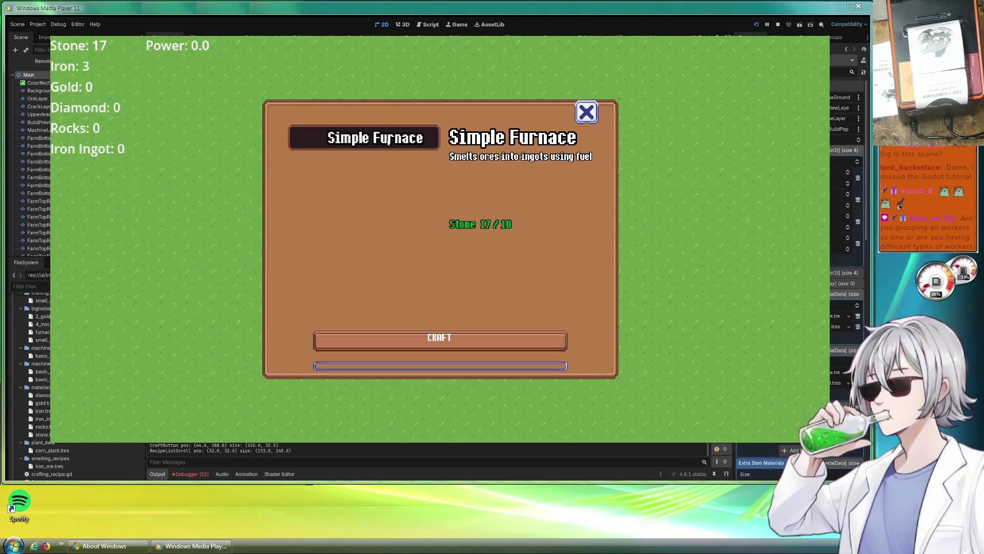
left_click(465, 343)
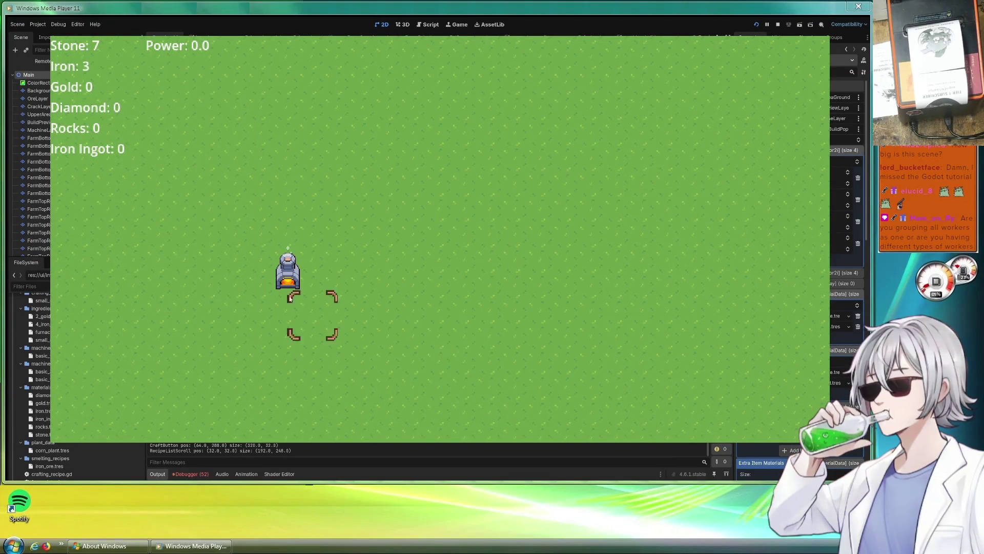
left_click(492, 313)
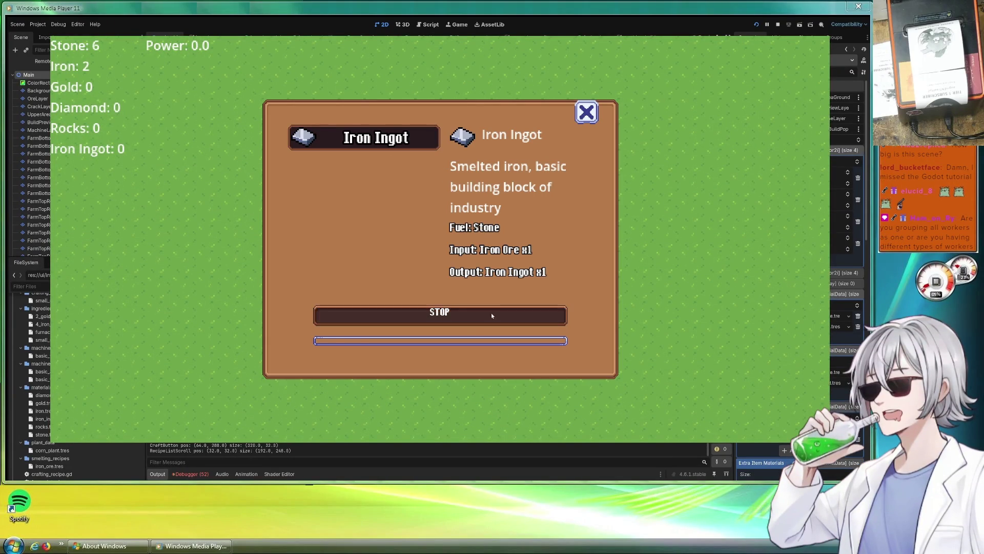
key("Escape")
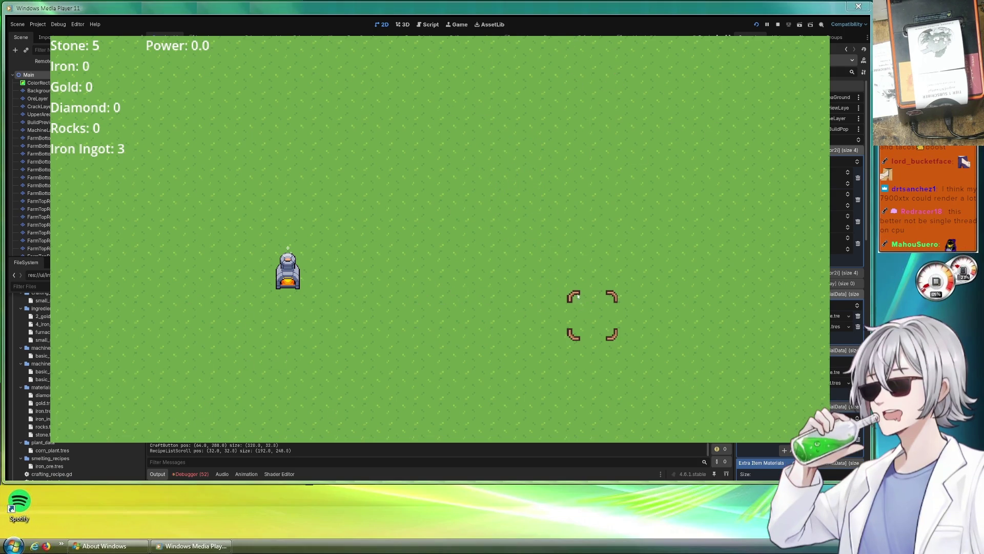
key("Tab")
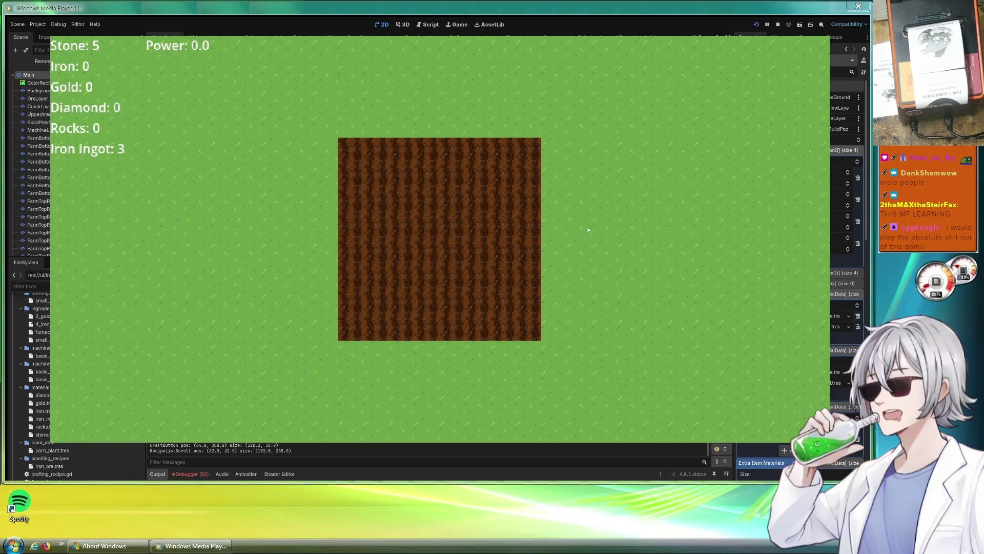
- Switch the running game's view to the surface field showing the built furnace
left_click(613, 222)
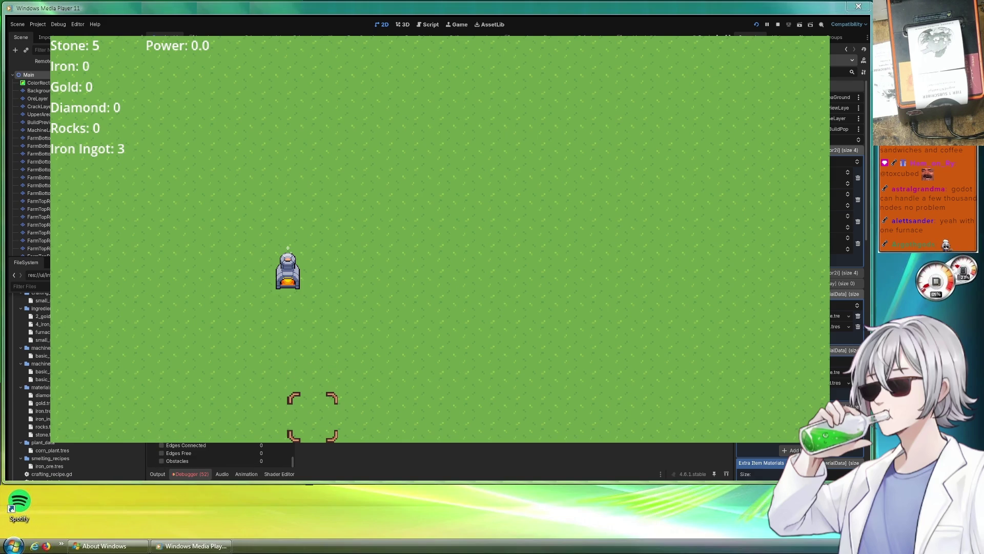
scroll(265, 442, "up", 5)
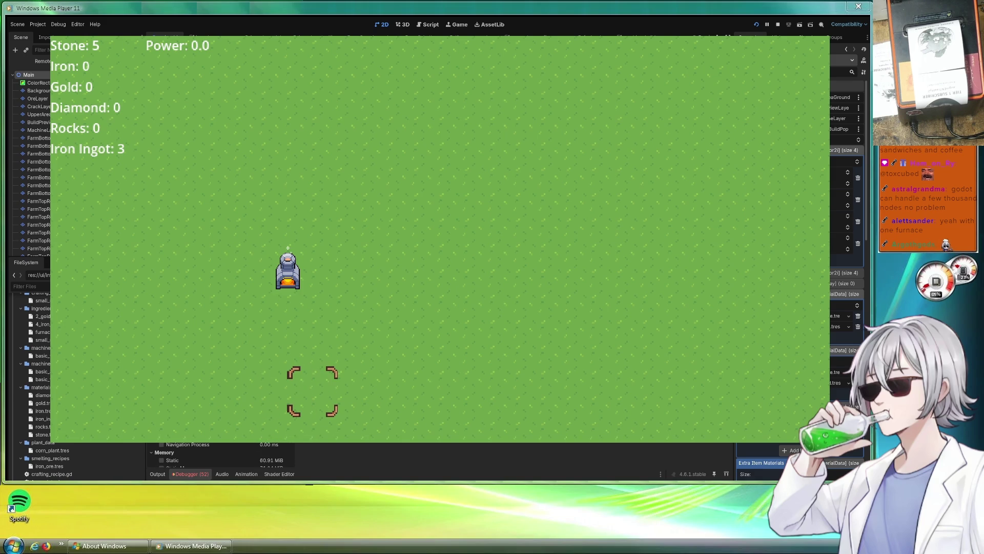
scroll(221, 454, "down", 5)
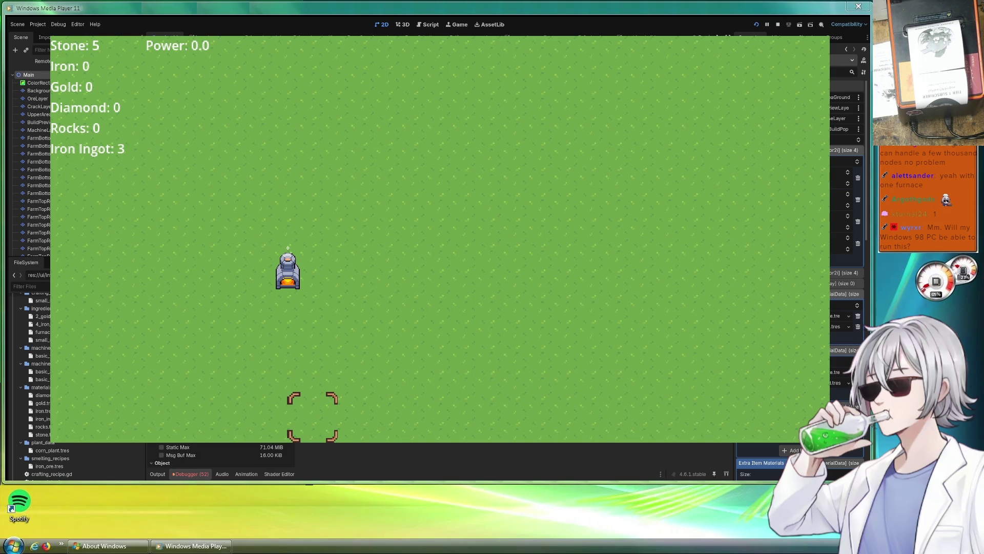
scroll(277, 443, "down", 3)
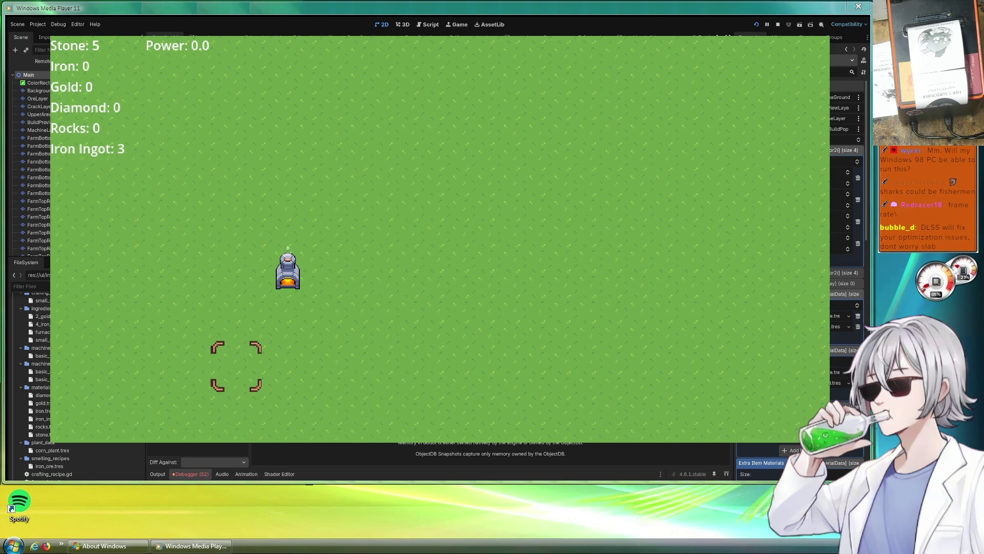
scroll(246, 454, "down", 3)
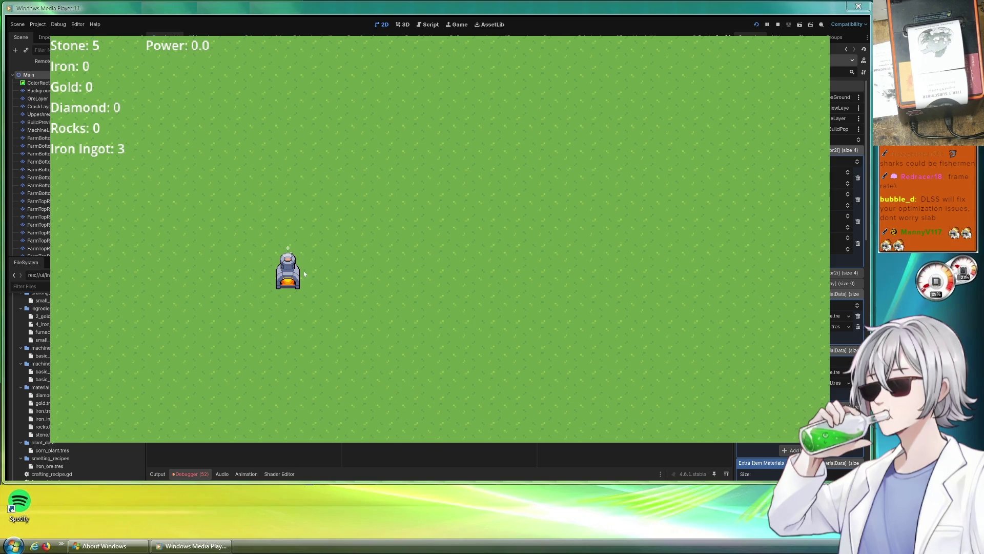
scroll(431, 316, "down", 3)
- Move the game camera down toward the mine, then return to the surface farm field
scroll(432, 315, "down", 5)
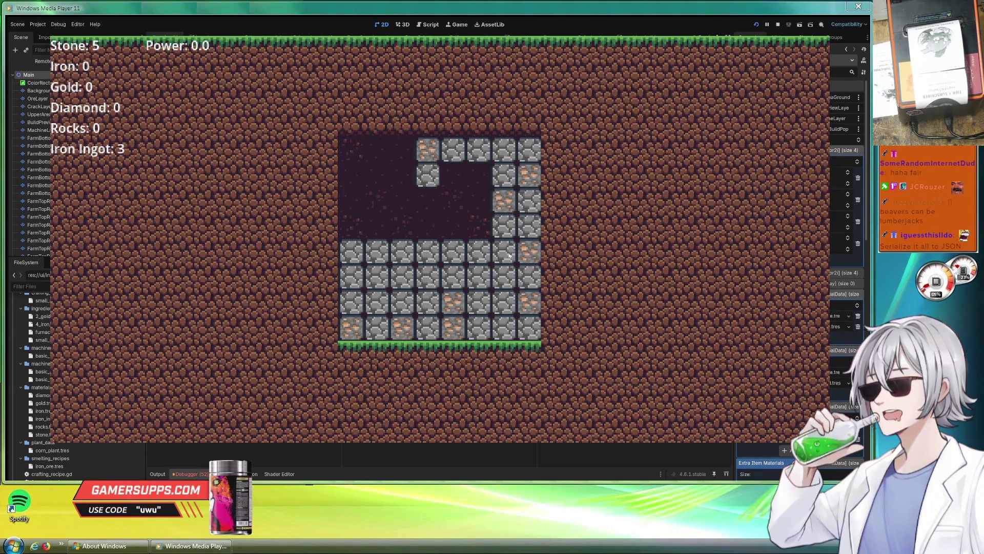
key("Escape")
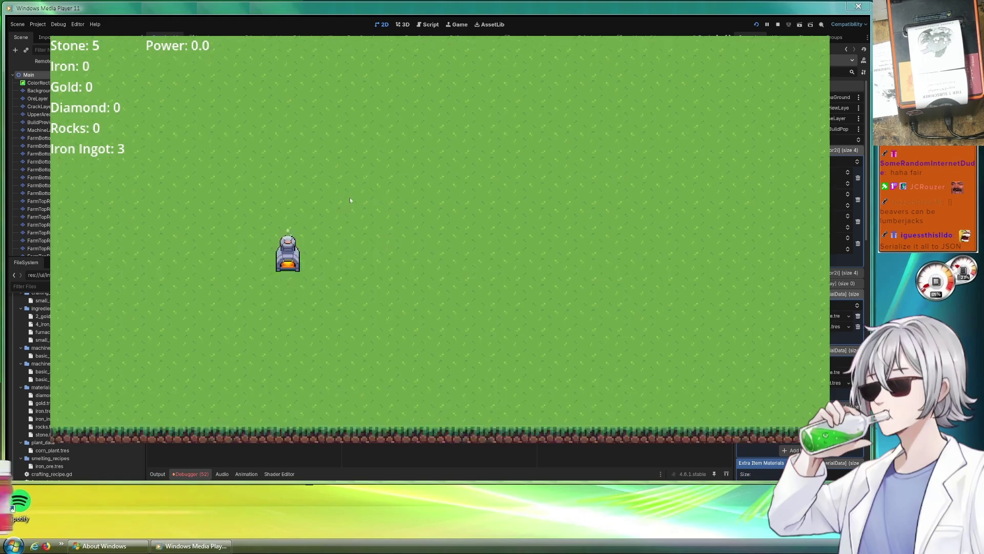
- Return to the underground mine and scroll through its layers
key("Escape")
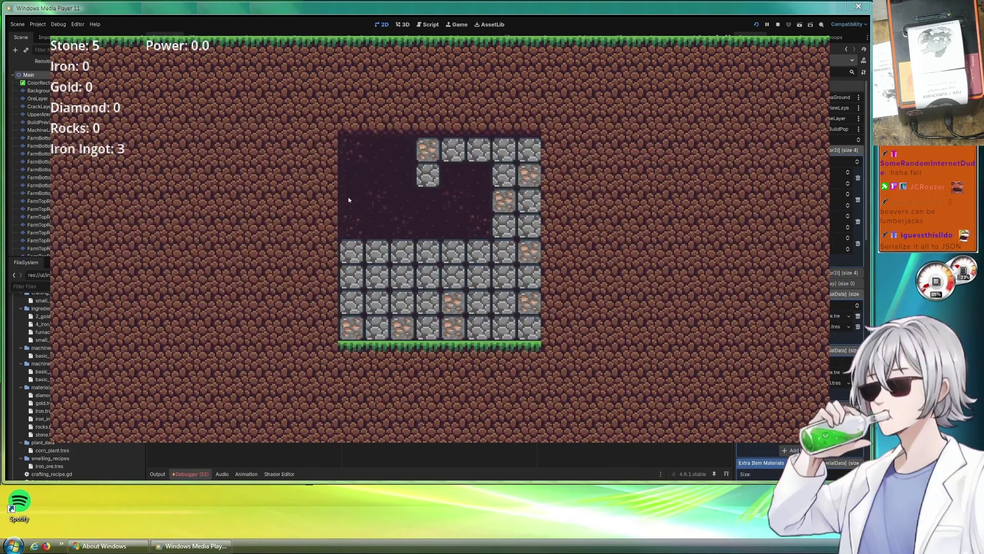
scroll(452, 200, "down", 2)
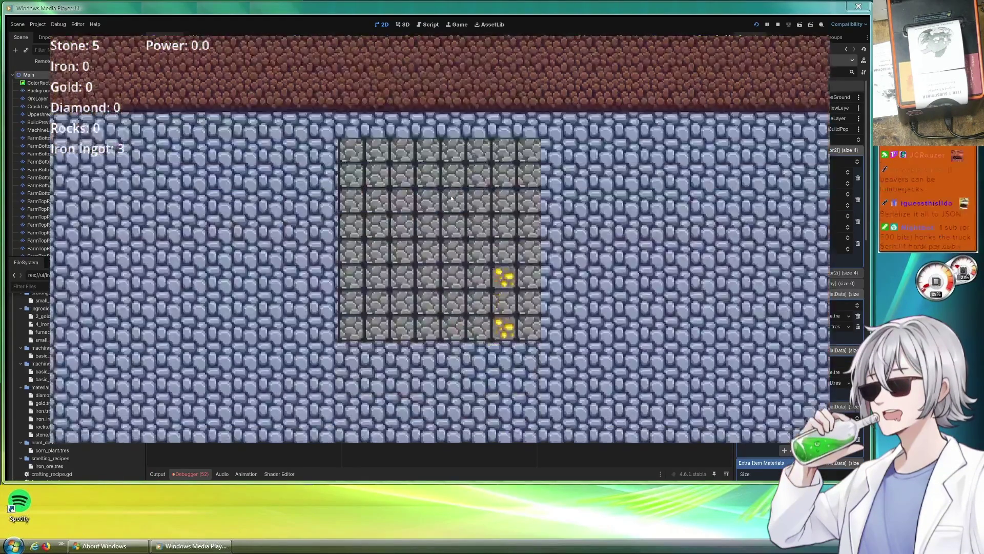
scroll(452, 199, "up", 1)
scroll(451, 199, "up", 1)
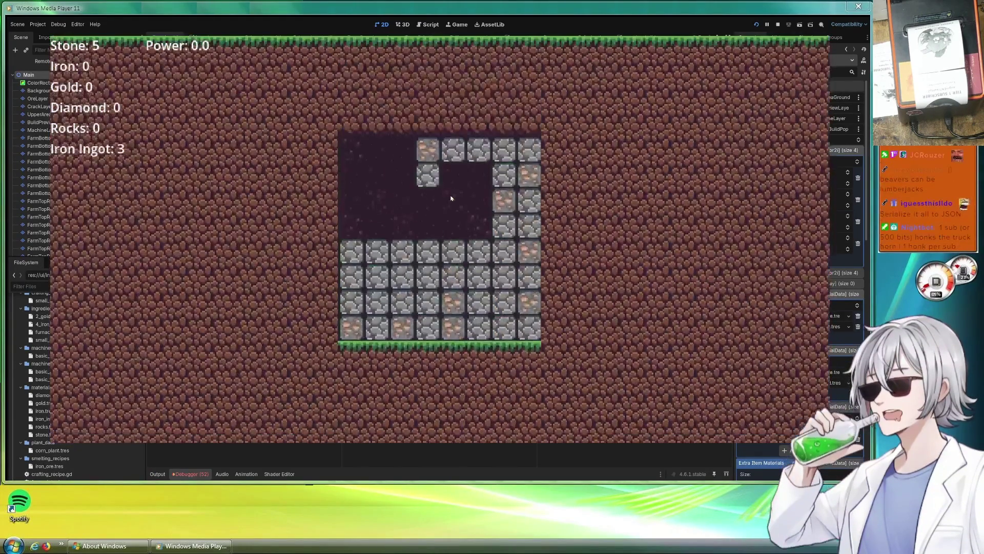
- Check the Stone details in the inventory, close it, and stop the game with F8
key("i")
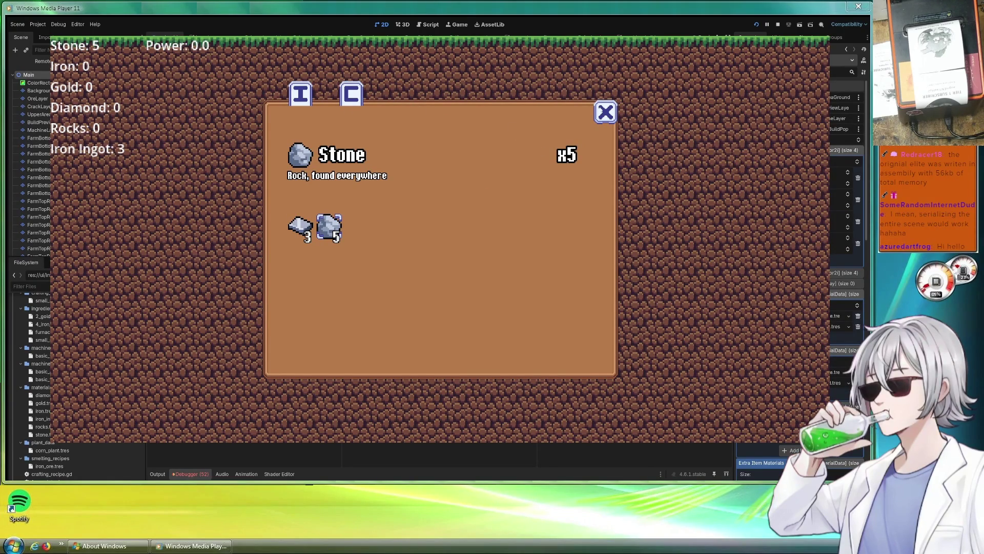
left_click(603, 110)
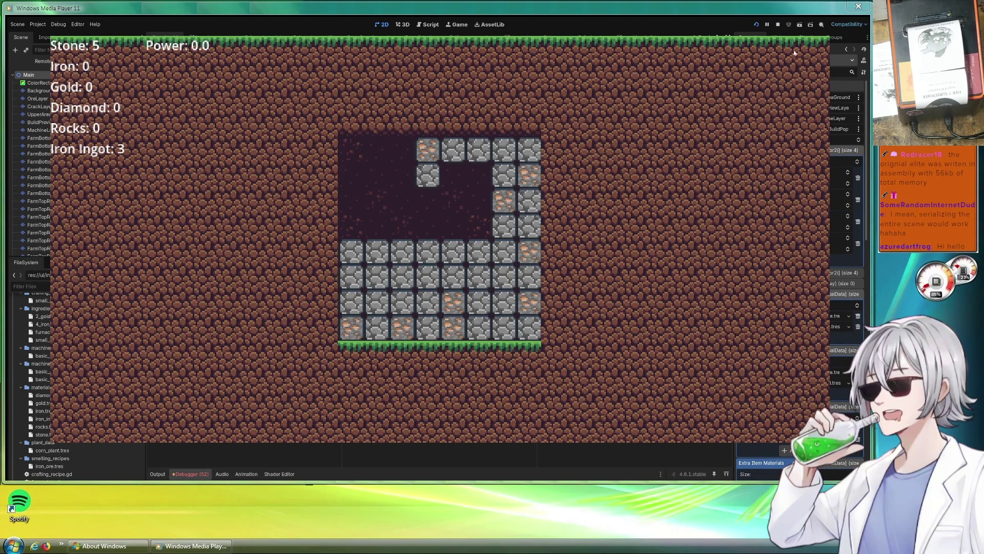
key("F8")
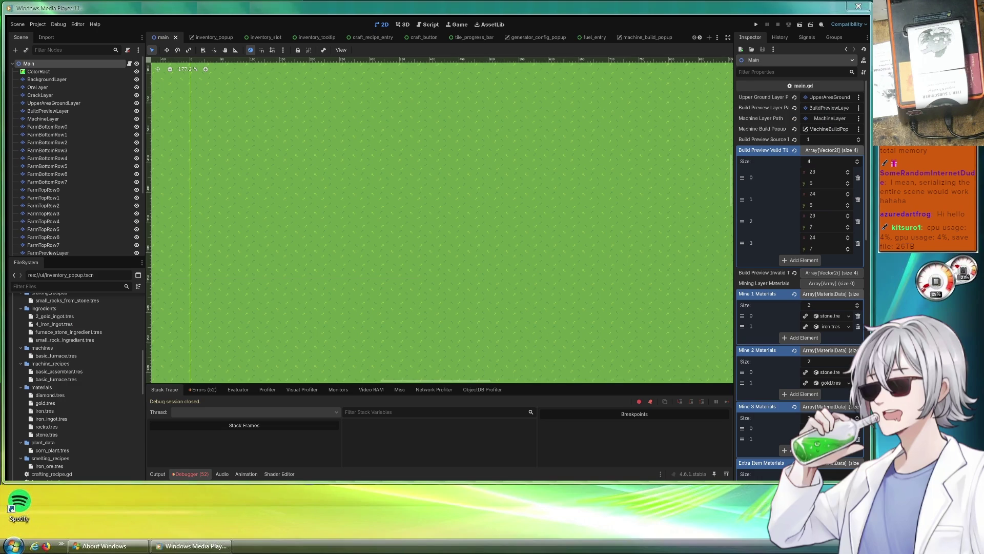
- Pan the 2D canvas to centre the dark mine box, then open main.gd in the Script workspace
scroll(453, 166, "up", 5)
scroll(453, 166, "down", 3)
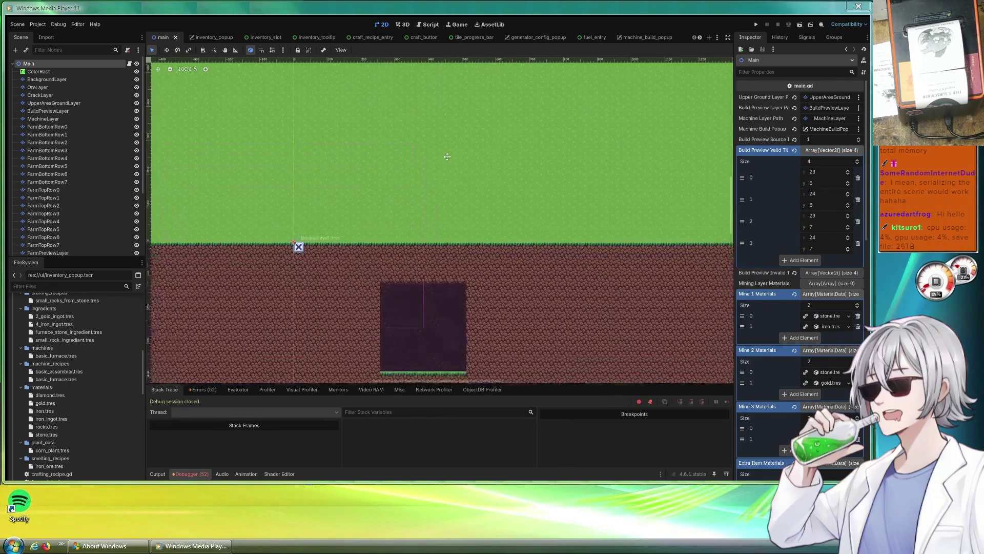
scroll(470, 201, "up", 2)
scroll(471, 180, "down", 3)
scroll(470, 176, "up", 2)
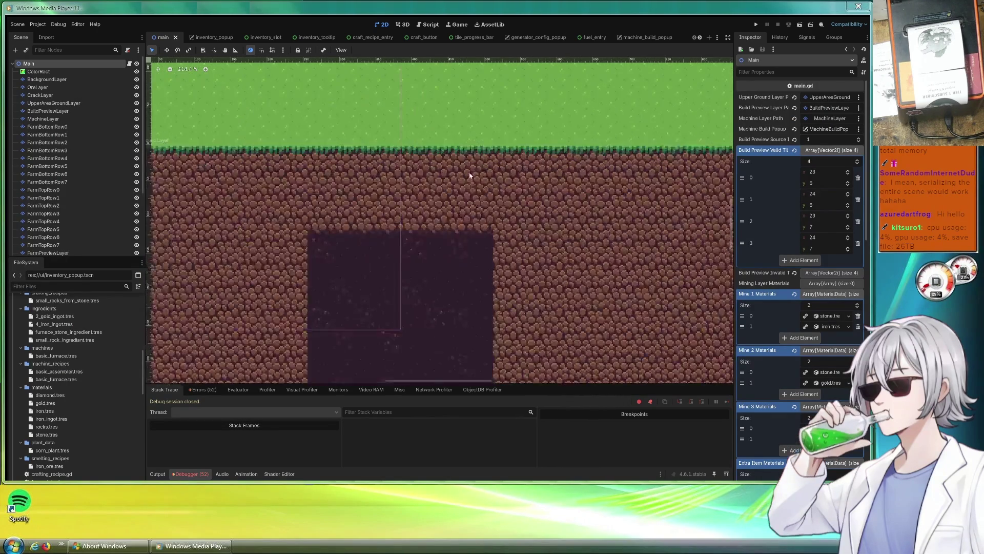
scroll(487, 204, "down", 2)
scroll(472, 136, "up", 2)
mouse_move(473, 136)
left_mouse_down()
mouse_move(527, 174)
mouse_move(517, 162)
mouse_move(549, 164)
left_mouse_up()
scroll(518, 161, "up", 1)
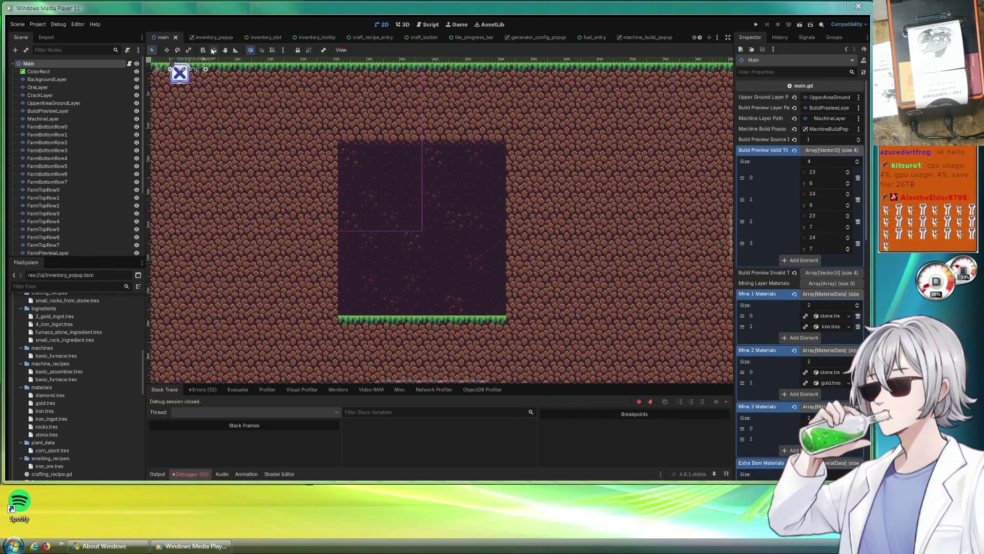
left_click(429, 24)
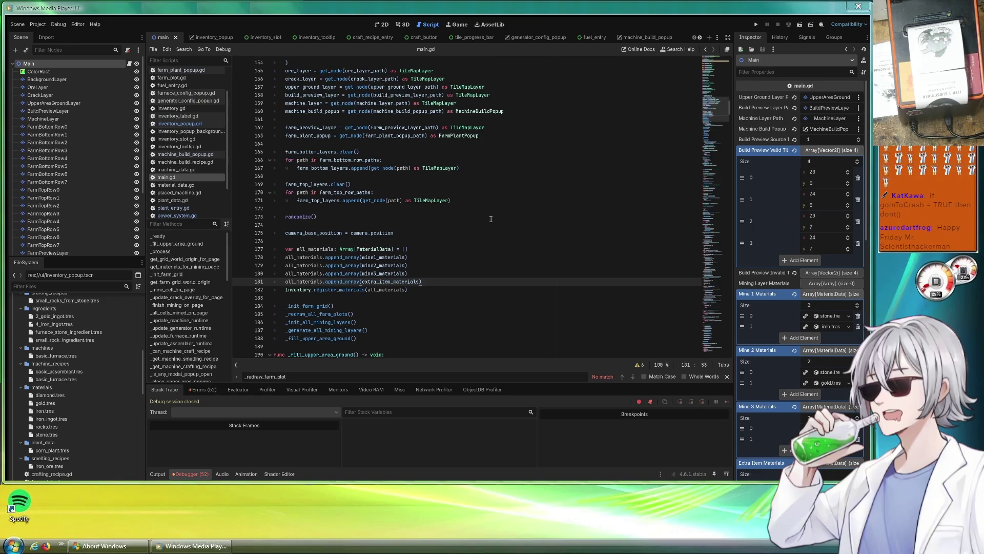
scroll(491, 219, "up", 2)
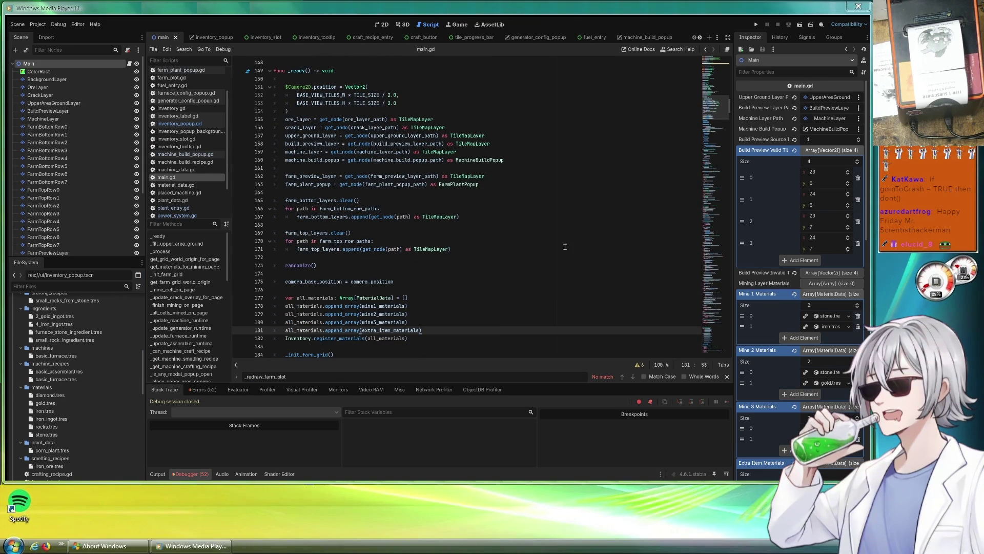
left_click(604, 161)
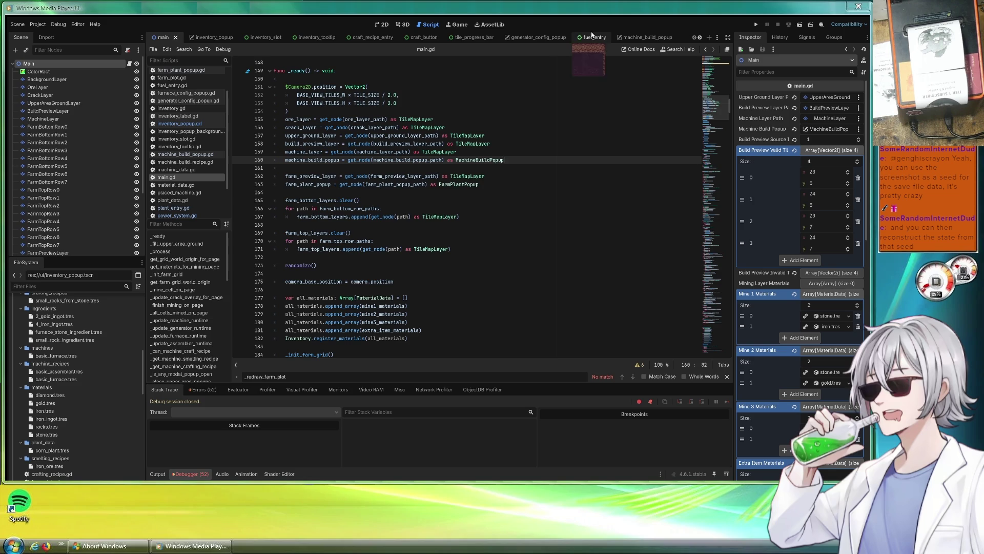
scroll(295, 151, "up", 3)
- Insert the comment '#Ruby sucks' on line 148 above func _ready(), with a blank line above it
left_click(289, 136)
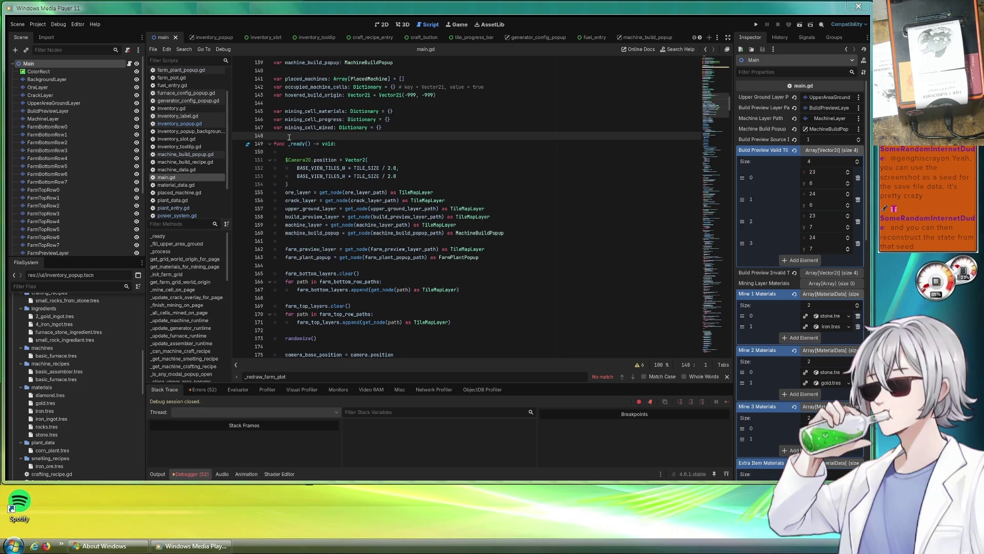
type("#")
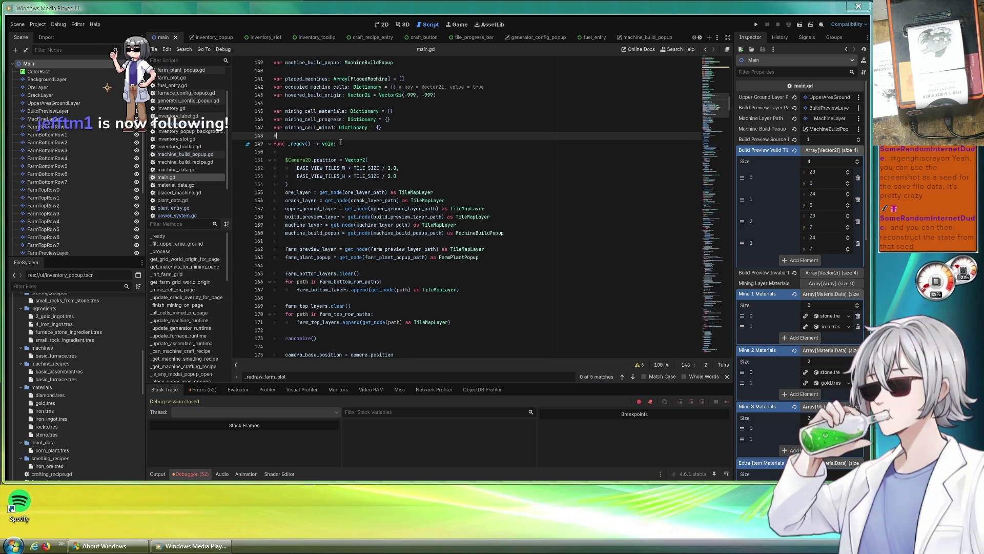
type("Ruby sucks")
key("ctrl+shift+Return")
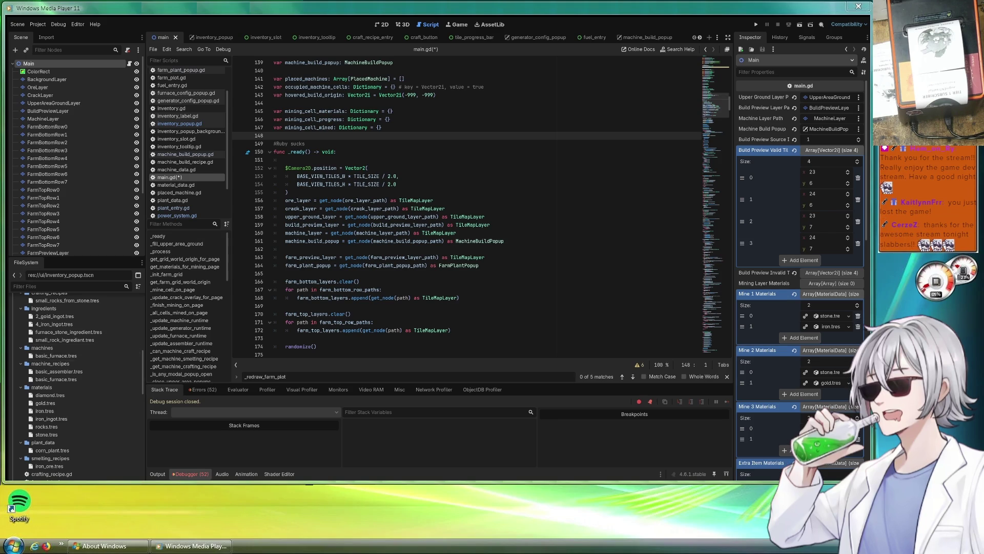
left_click(605, 240)
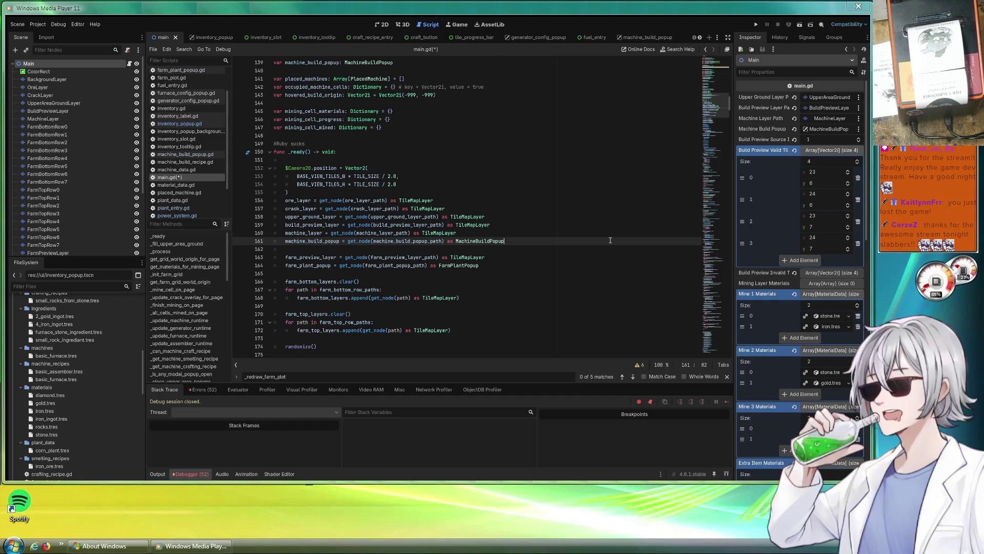